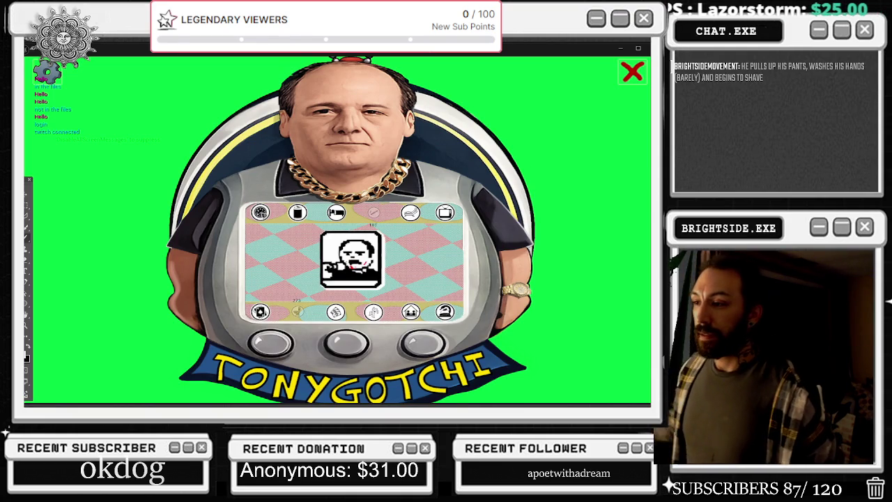
Step: Turn Tonygotchi's Overlay setting OFF, close settings, and exit the running game
left_click(46, 72)
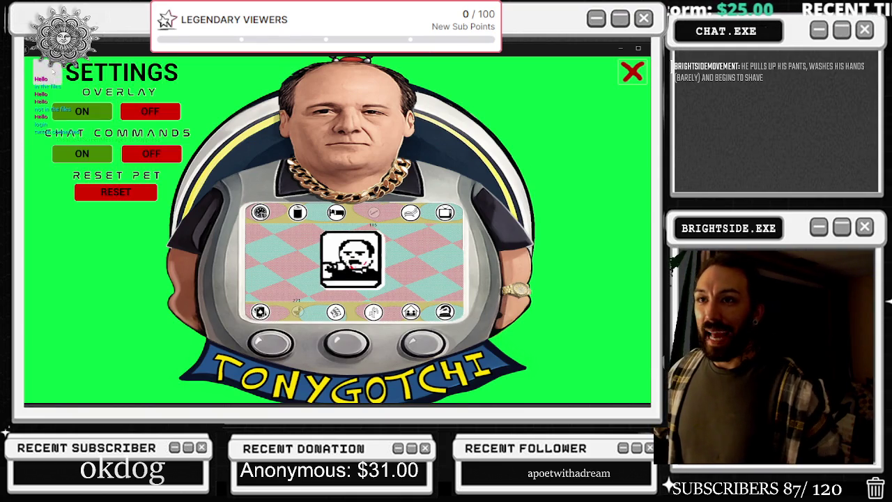
left_click(150, 111)
left_click(151, 89)
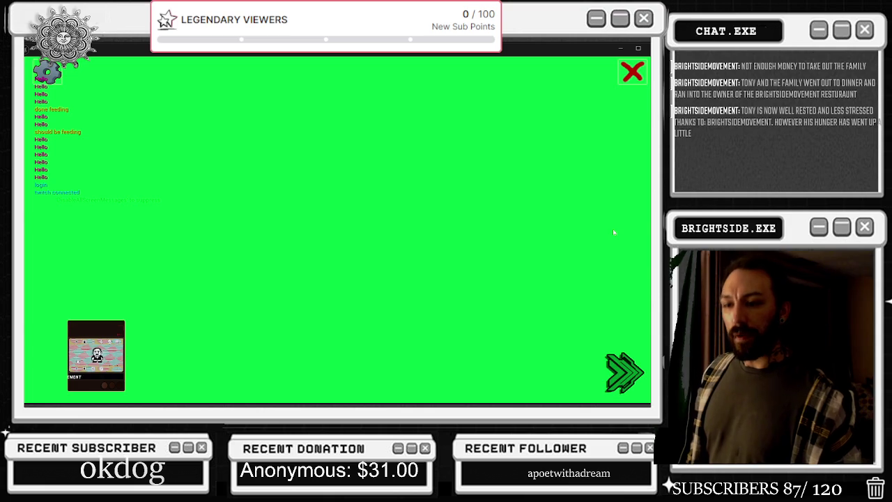
key("Escape")
Step: Alt+Tab from Unreal Editor over to the Photoshop document
key("alt+Tab")
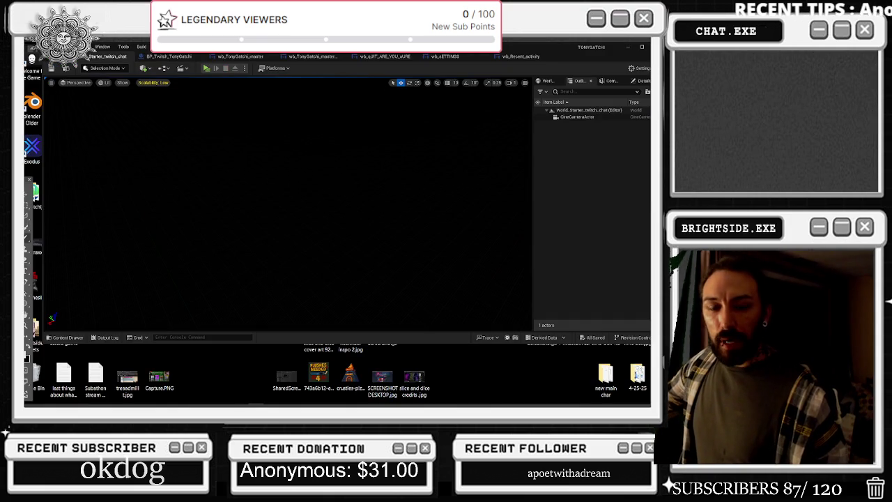
key("alt+Tab")
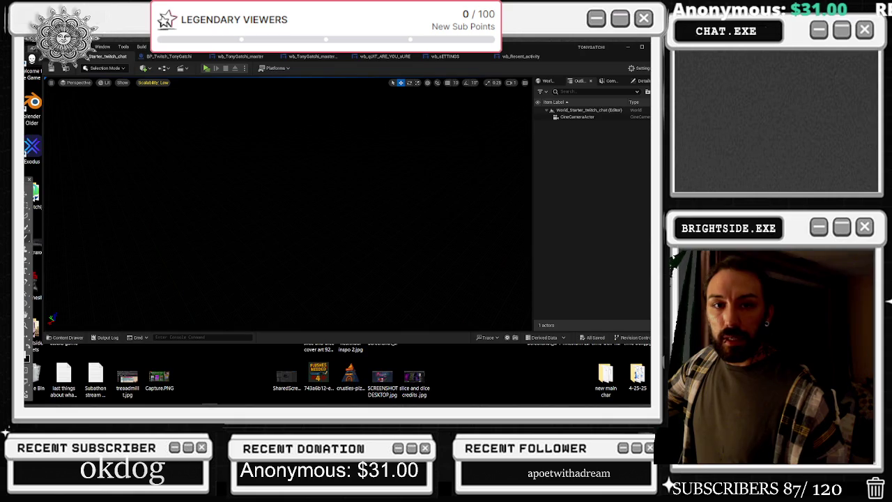
key("alt+Tab")
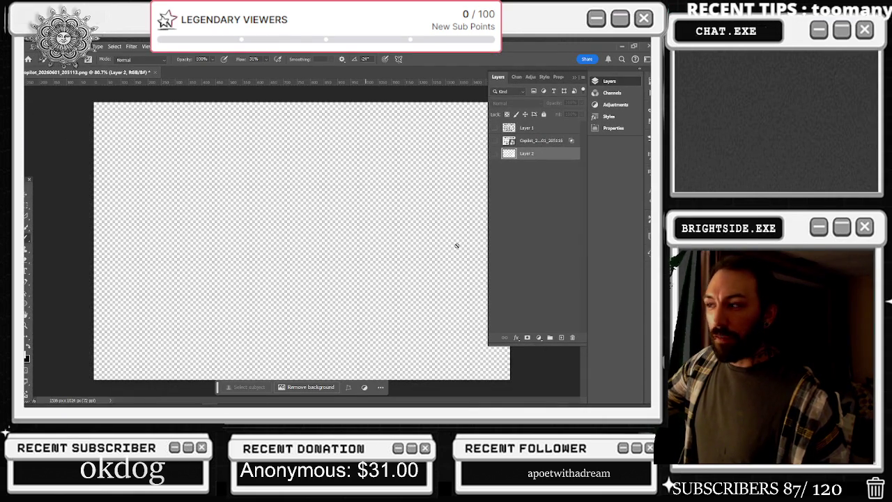
Step: Make both Layer 2 and the Copilot sticker sheet layer visible
left_click(495, 153)
left_click(496, 153)
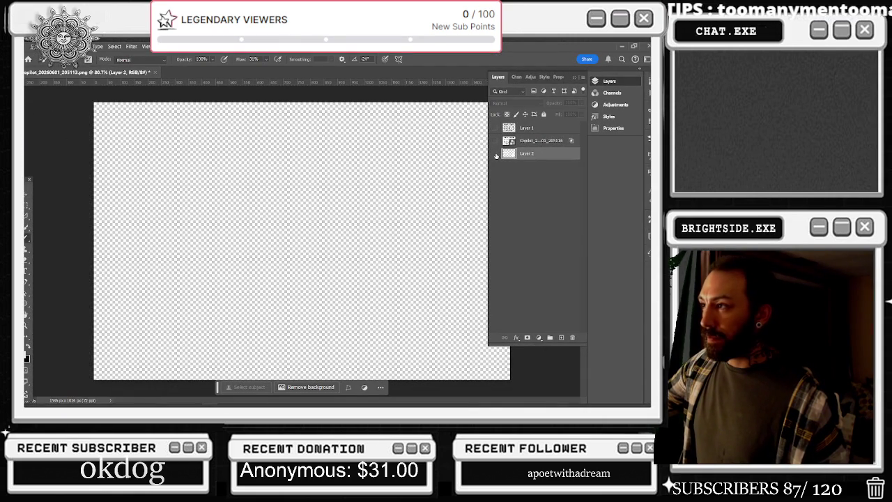
left_click(497, 140)
left_click(496, 153)
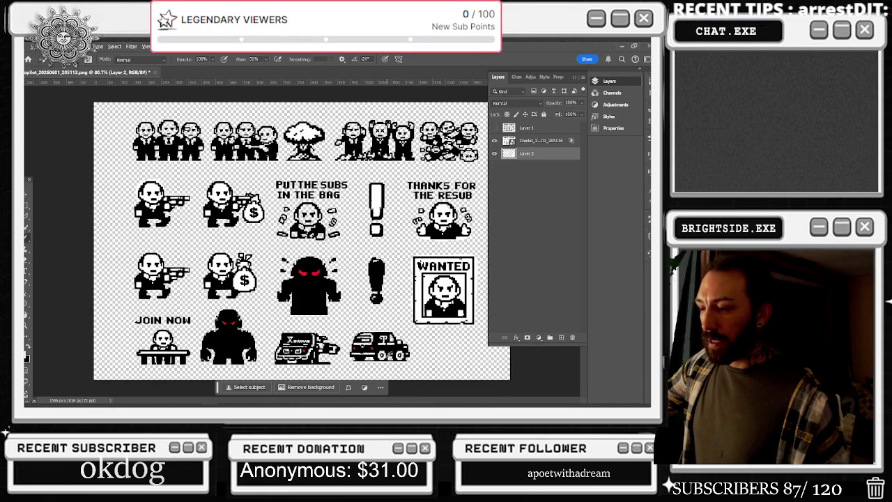
Step: Bring the top-left mobsters' heads into view and open the foreground Color Picker
scroll(369, 338, "up", 5)
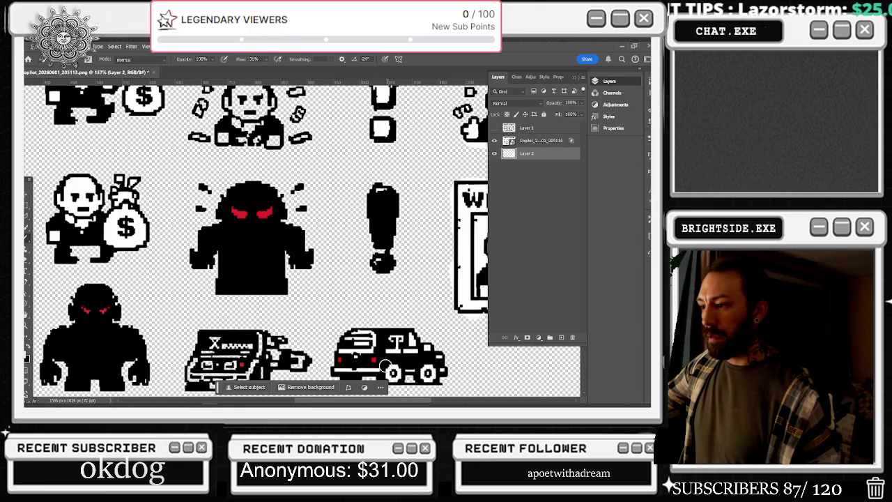
scroll(403, 351, "down", 3)
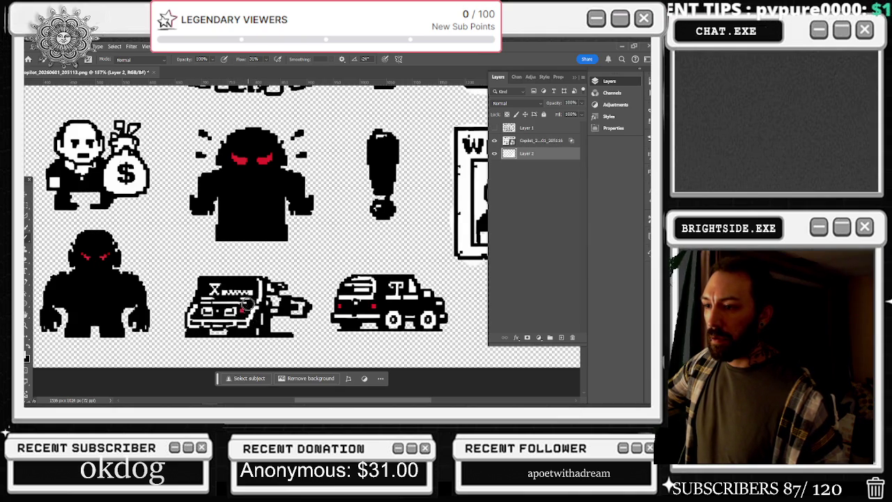
scroll(349, 269, "down", 2)
scroll(358, 263, "down", 2)
scroll(362, 251, "up", 1)
scroll(377, 223, "up", 1)
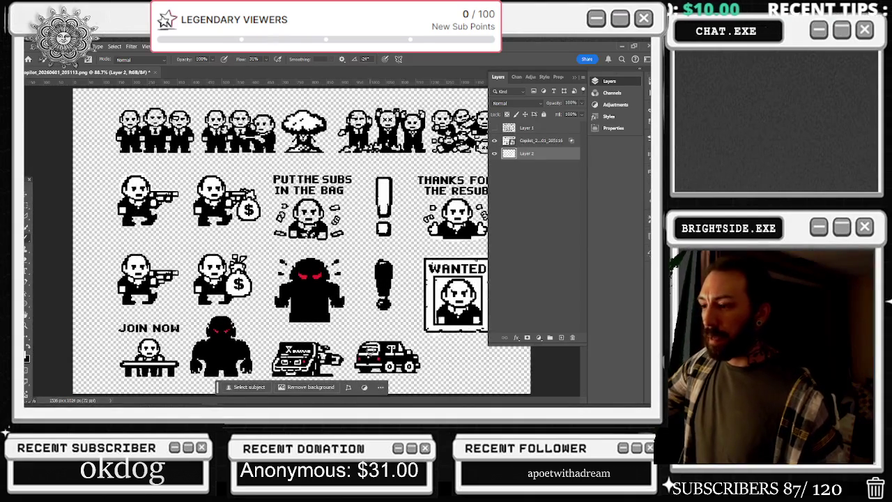
scroll(261, 174, "up", 2)
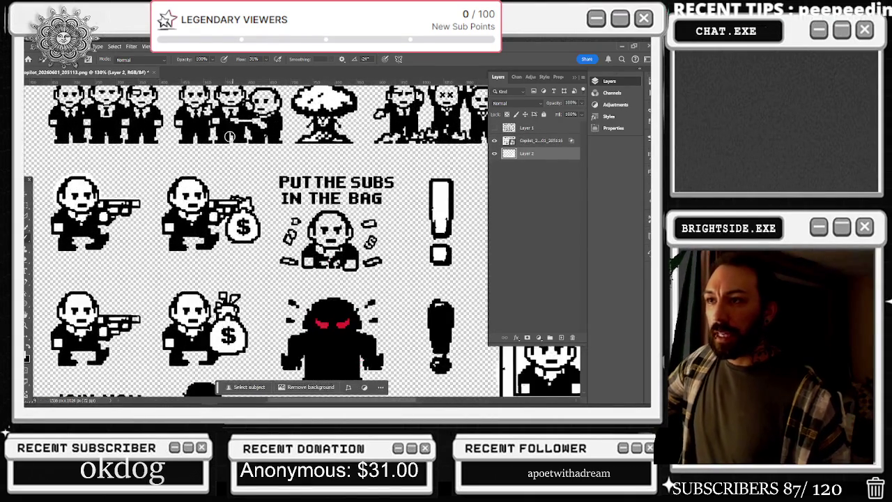
scroll(272, 190, "down", 2)
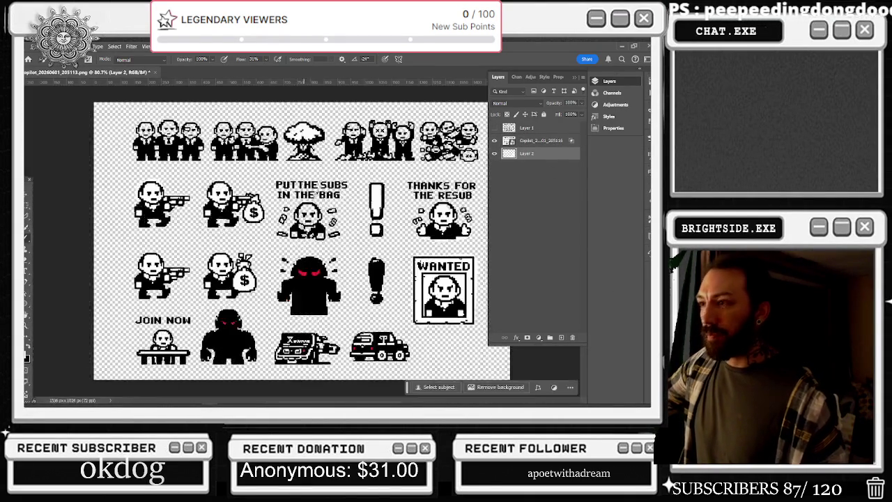
scroll(223, 140, "up", 3)
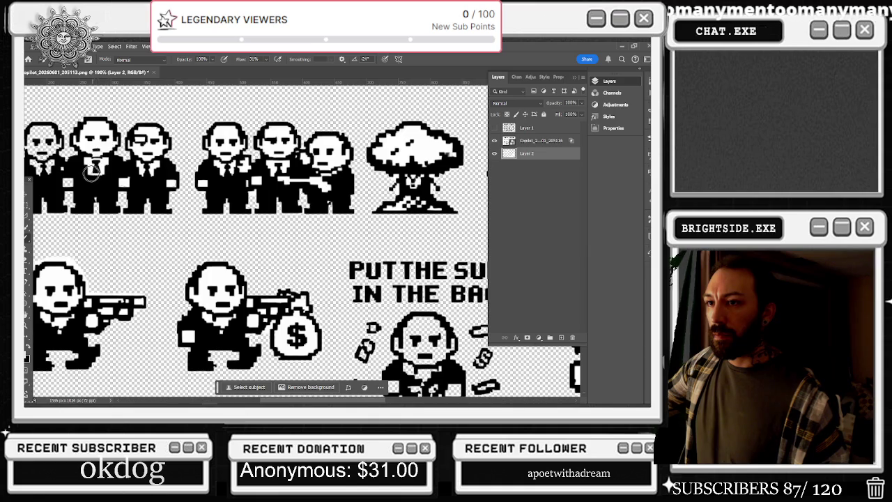
scroll(53, 181, "down", 5)
scroll(76, 140, "up", 3)
scroll(101, 117, "up", 2)
left_click_drag(101, 117, 103, 158)
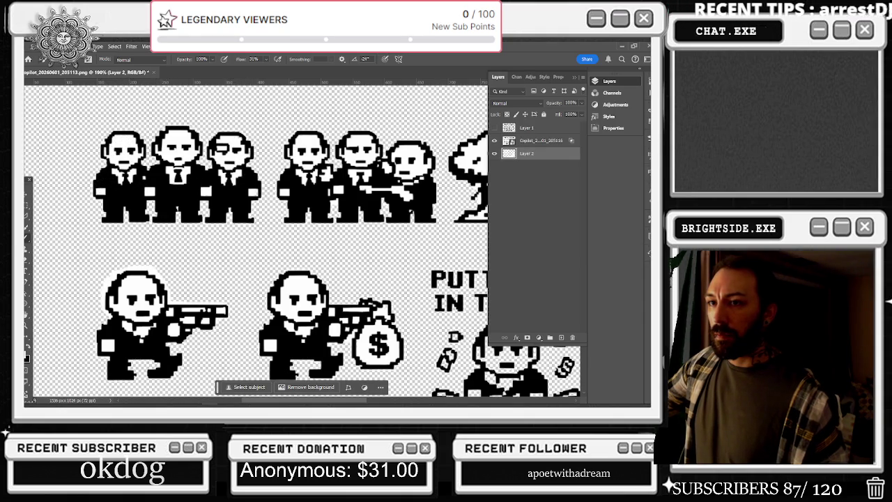
left_click(26, 355)
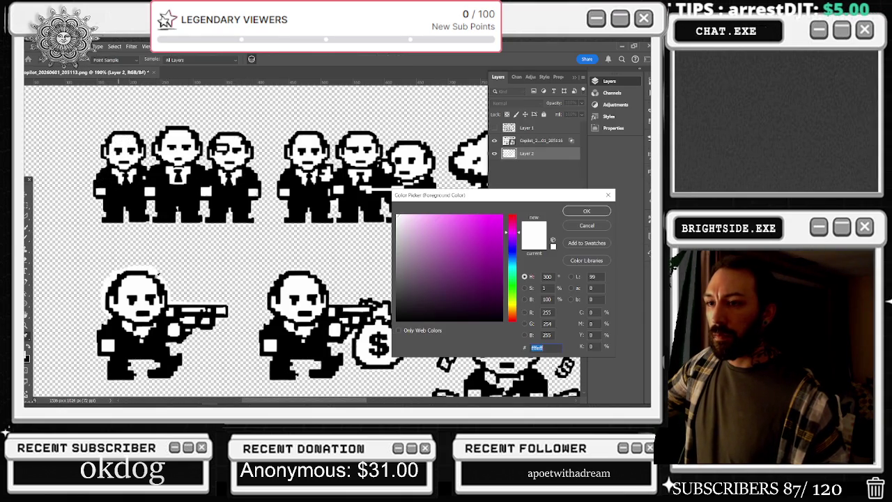
Step: Set the foreground to pure red (FF0000) and paint over the mobster's eye
left_click_drag(512, 230, 512, 216)
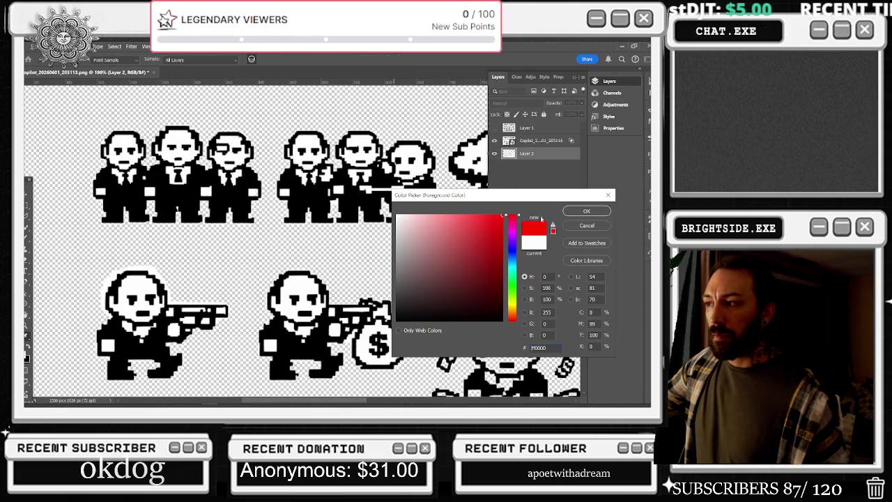
left_click(587, 211)
scroll(215, 140, "up", 3)
scroll(217, 139, "up", 3)
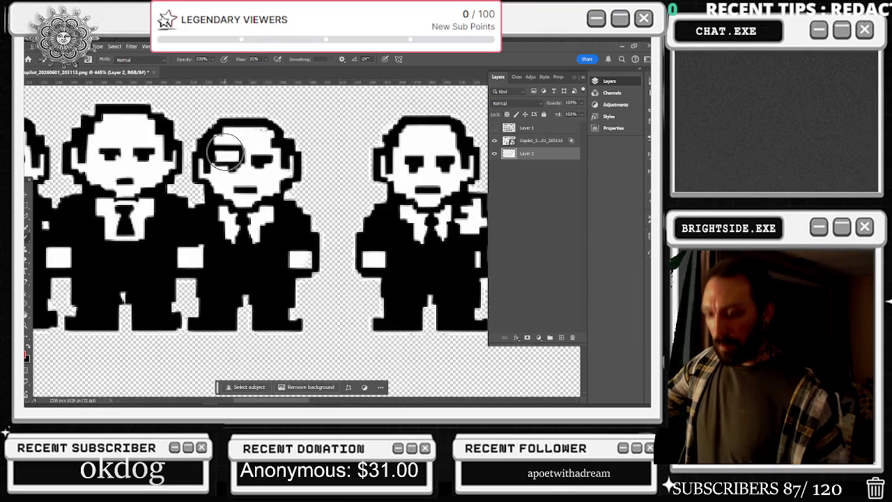
left_click_drag(219, 155, 232, 155)
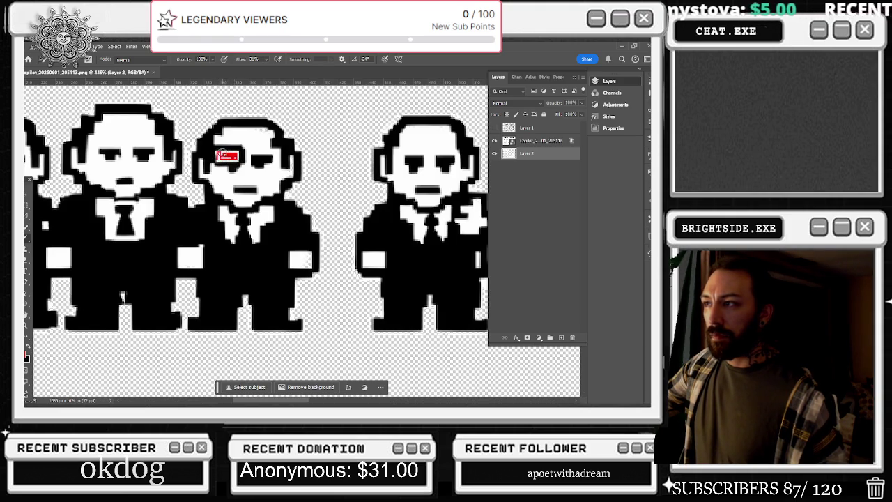
Step: Rasterize the Copilot sticker sheet layer and touch up pixels in the red patch
left_click(541, 142)
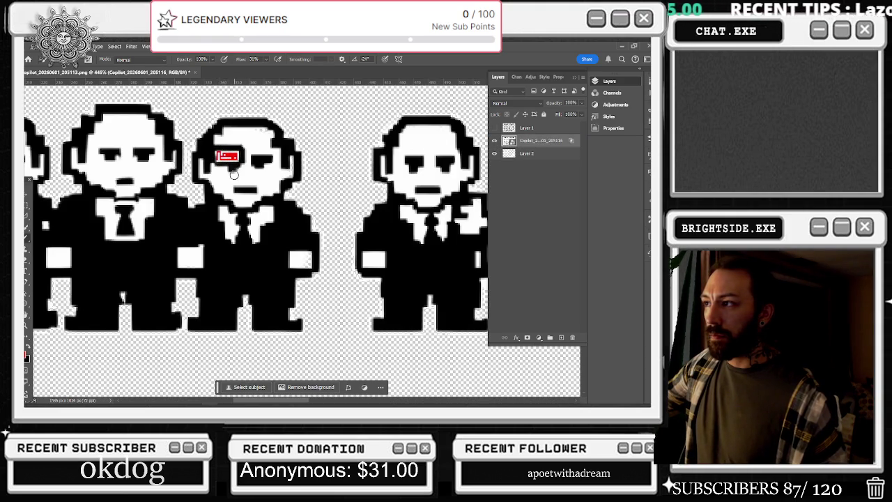
right_click(541, 140)
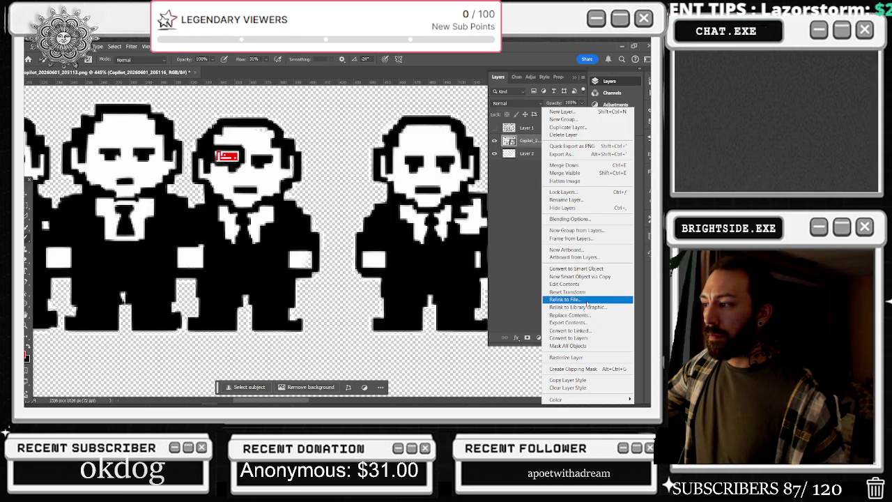
left_click(585, 358)
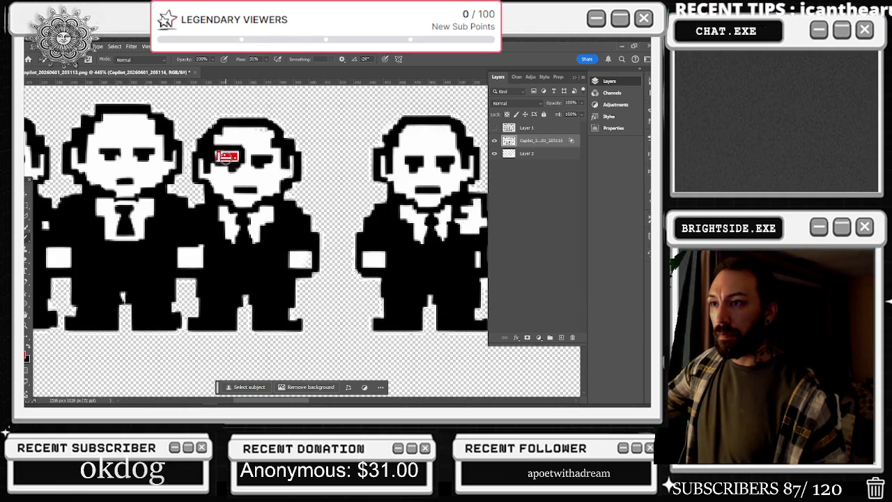
left_click(227, 156)
left_click(227, 156)
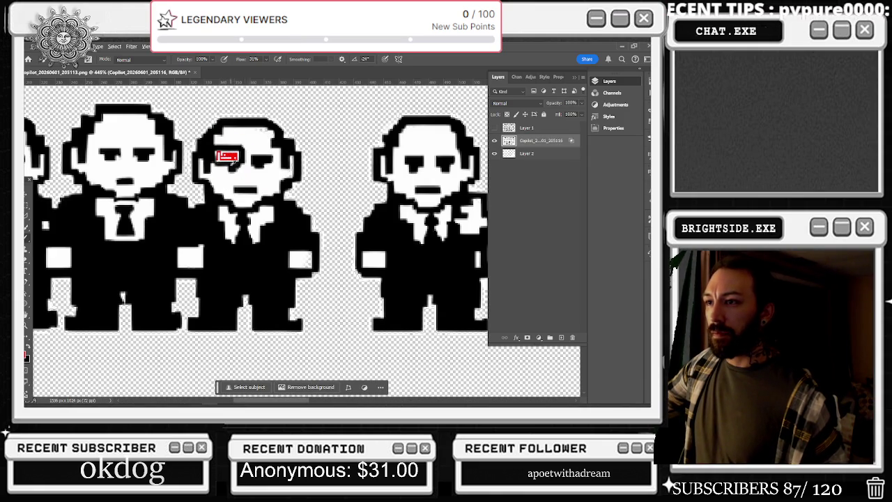
Step: Fill a rectangular selection around the eye patch with solid red, then deselect
scroll(230, 156, "up", 5)
left_click(495, 141)
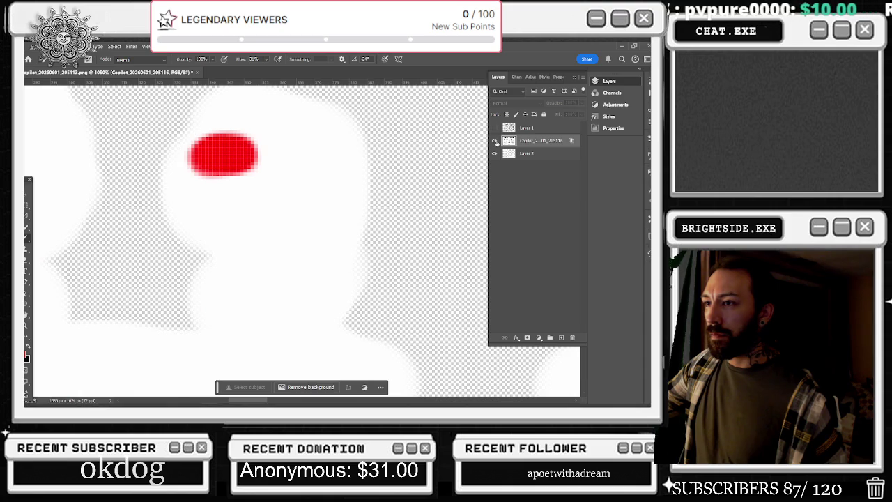
left_click(495, 140)
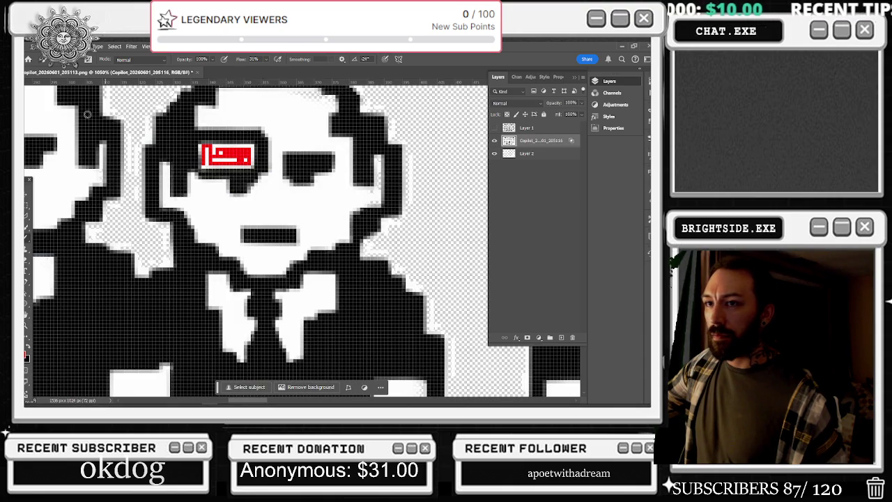
left_click(28, 202)
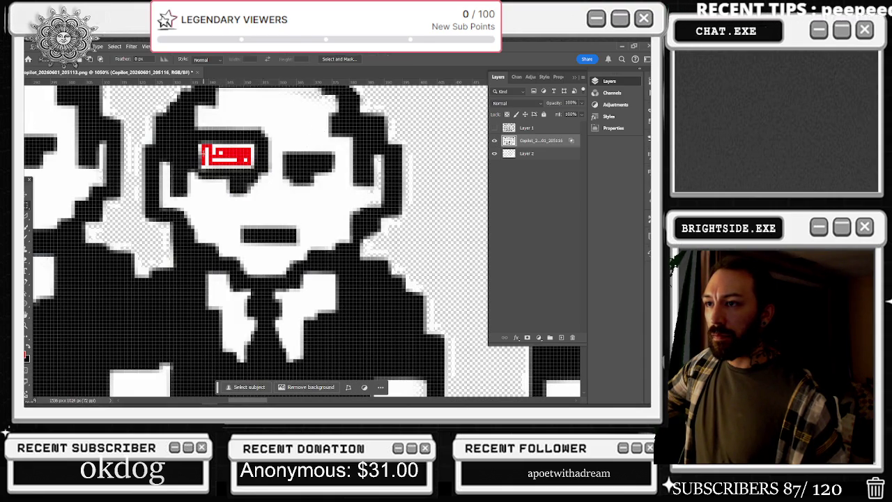
left_click_drag(206, 148, 254, 167)
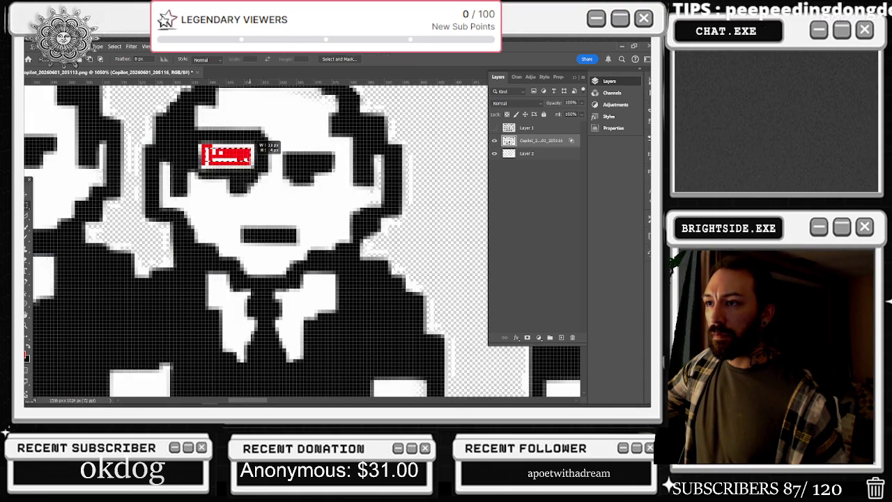
key("alt+BackSpace")
key("ctrl+d")
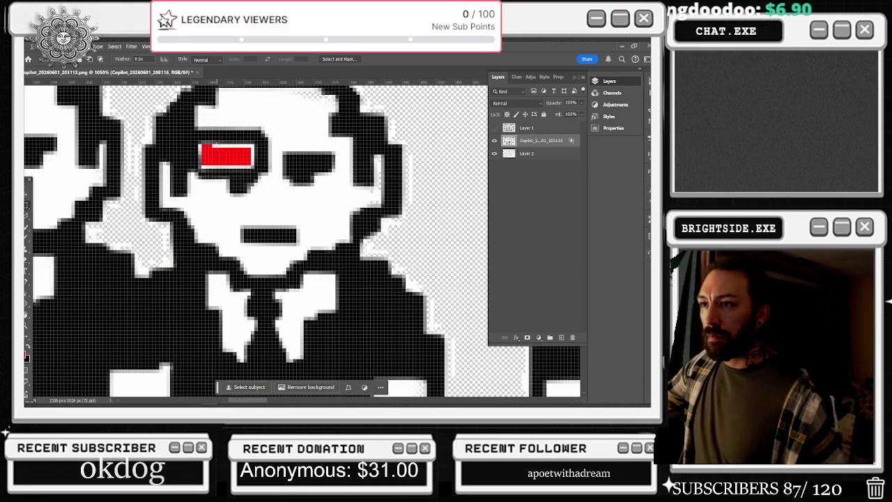
Step: Select the patch's top edge, then deselect and zoom back out
left_click_drag(201, 144, 253, 151)
key("b")
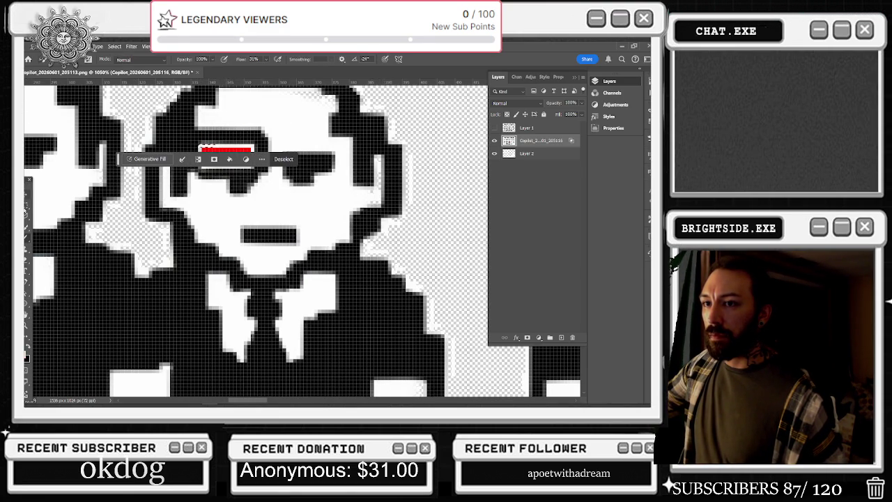
key("m")
key("ctrl+d")
scroll(372, 147, "down", 8)
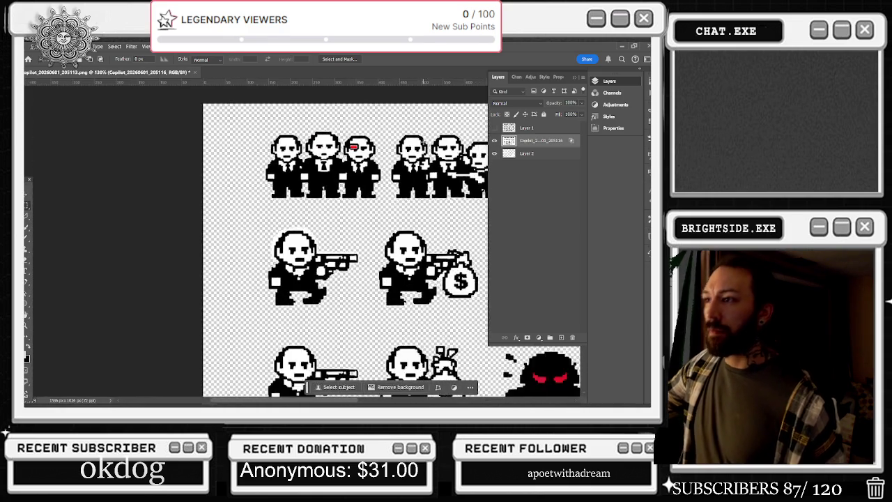
Step: Choose the Brush tool, make Layer 2 active, and fit the sprite sheet on screen
key("ctrl+0")
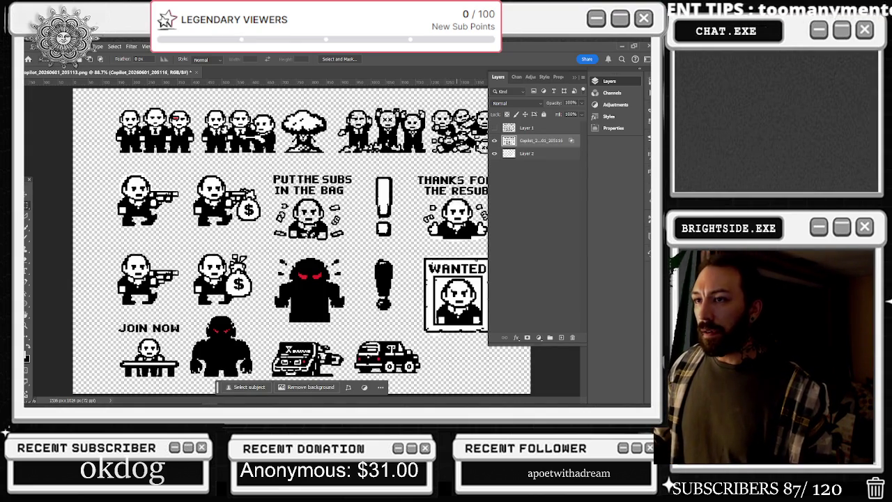
scroll(426, 223, "up", 3)
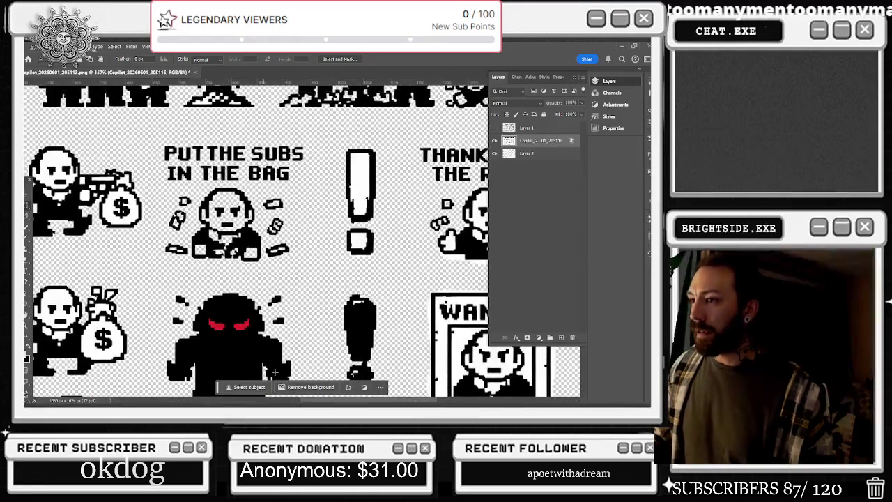
scroll(425, 223, "up", 2)
scroll(425, 223, "up", 2)
scroll(402, 220, "up", 2)
scroll(403, 219, "up", 1)
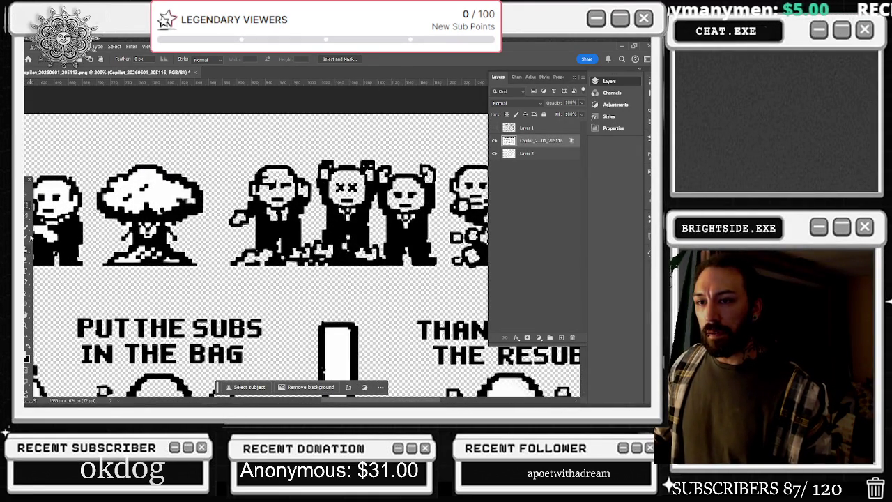
key("b")
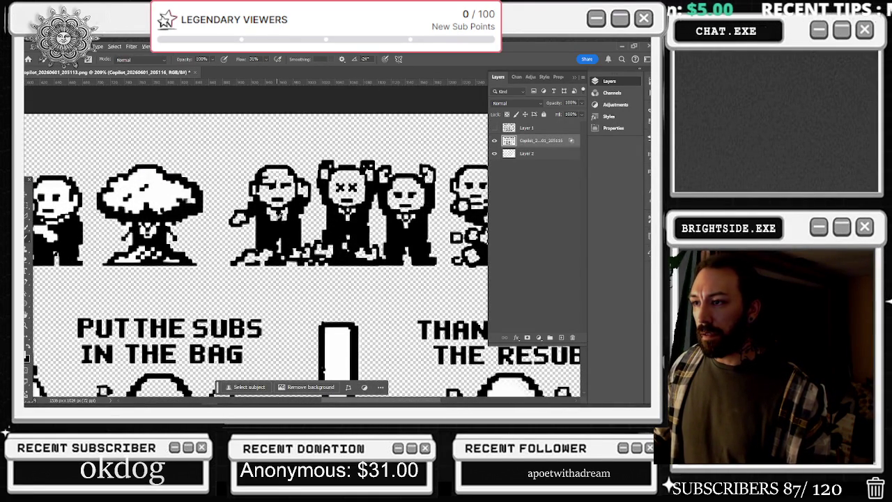
left_click(541, 154)
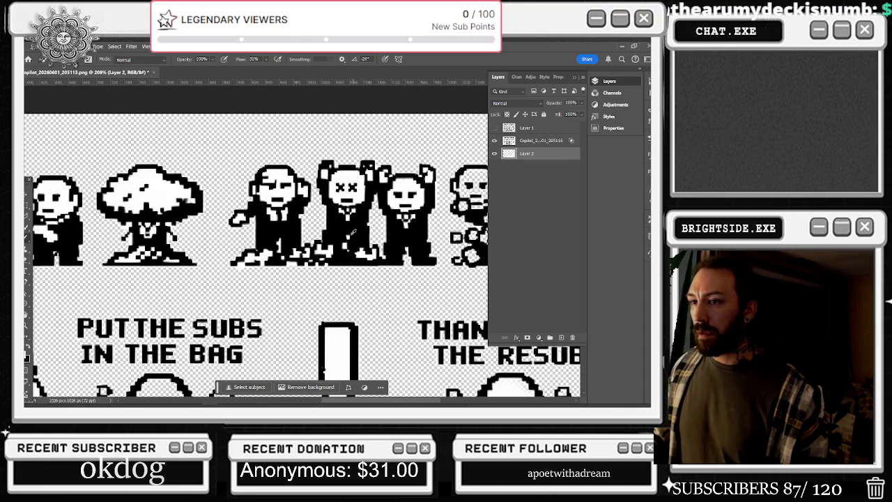
key("ctrl+0")
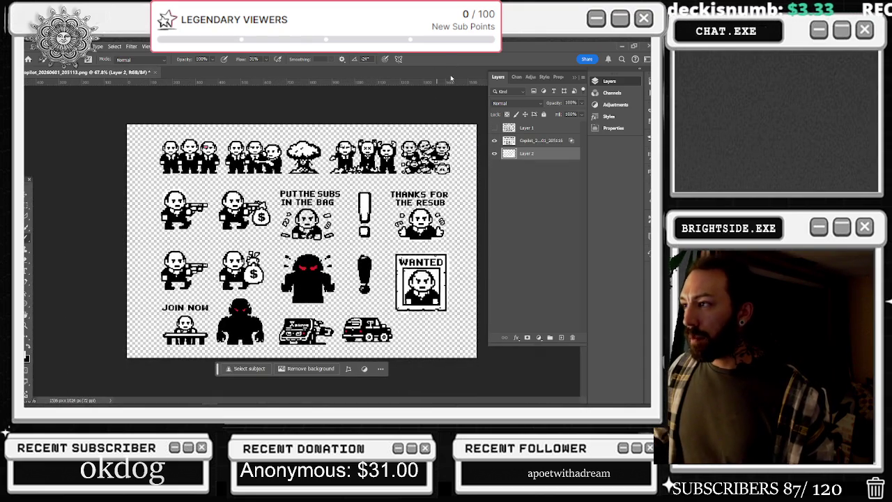
Step: Delete the tumbling mobster group at top-right from the Copilot layer
key("ctrl+plus")
key("ctrl+0")
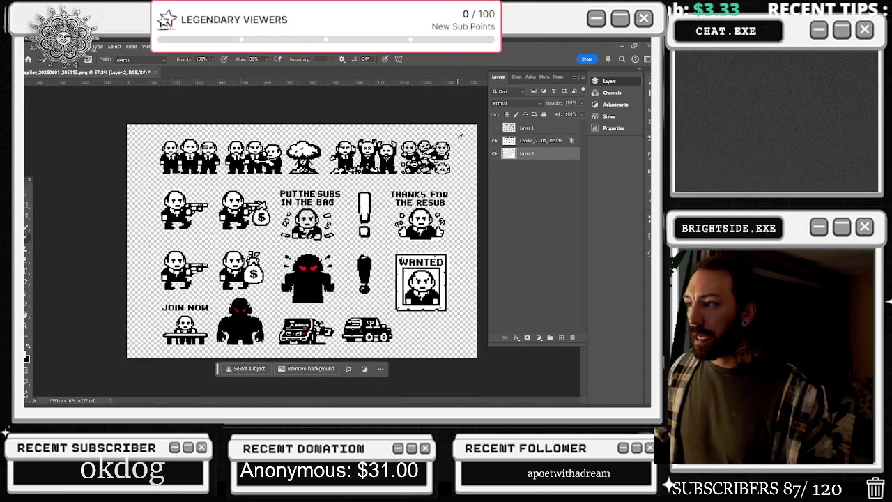
left_click(28, 206)
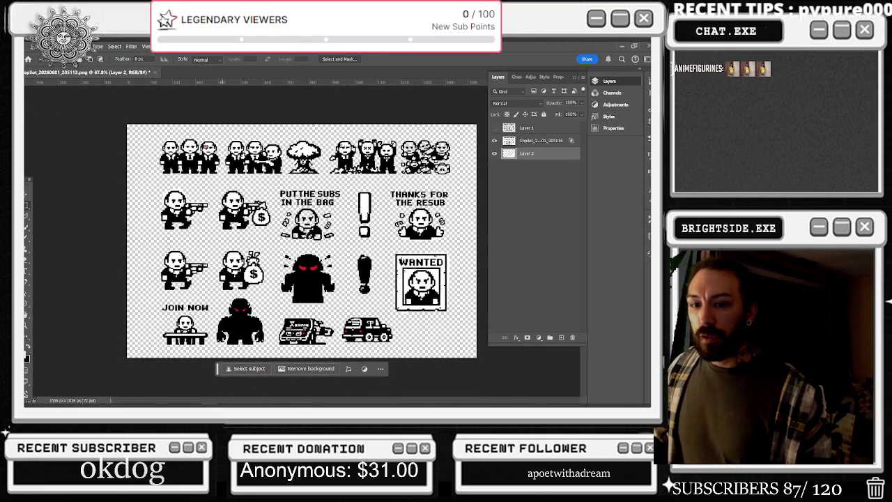
mouse_move(446, 124)
left_mouse_down()
mouse_move(456, 141)
mouse_move(399, 176)
left_mouse_up()
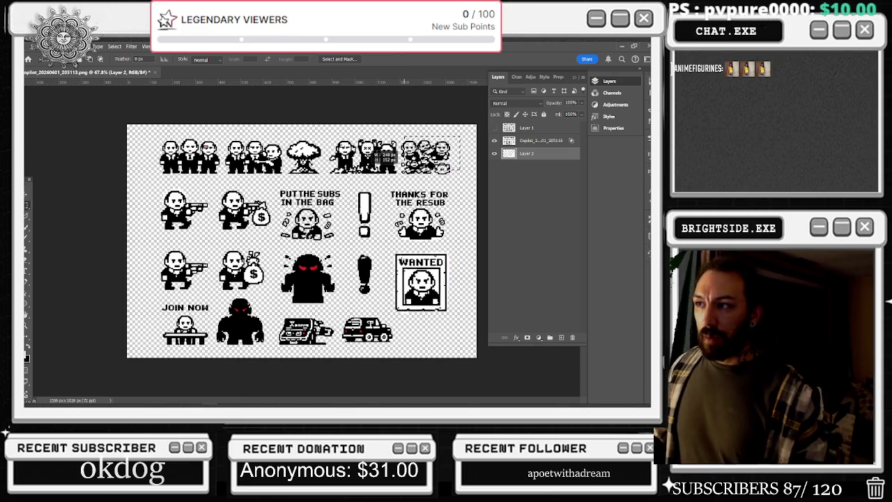
left_click(541, 140)
key("Delete")
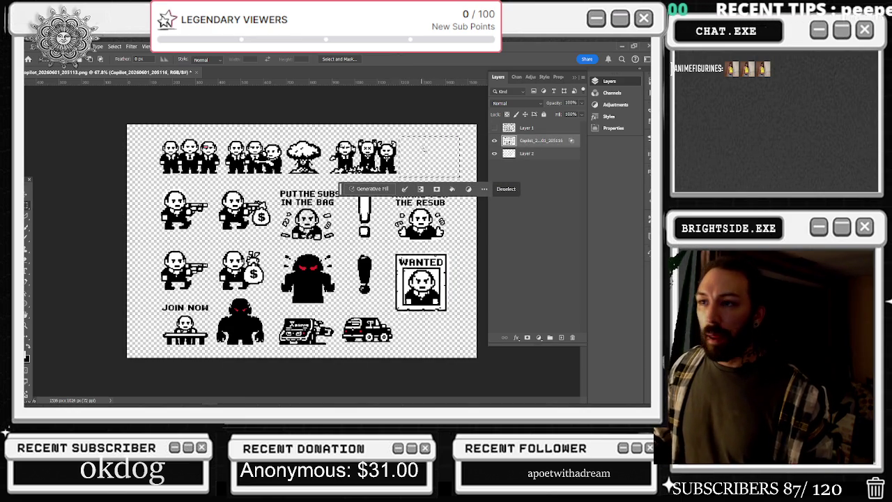
left_click(507, 189)
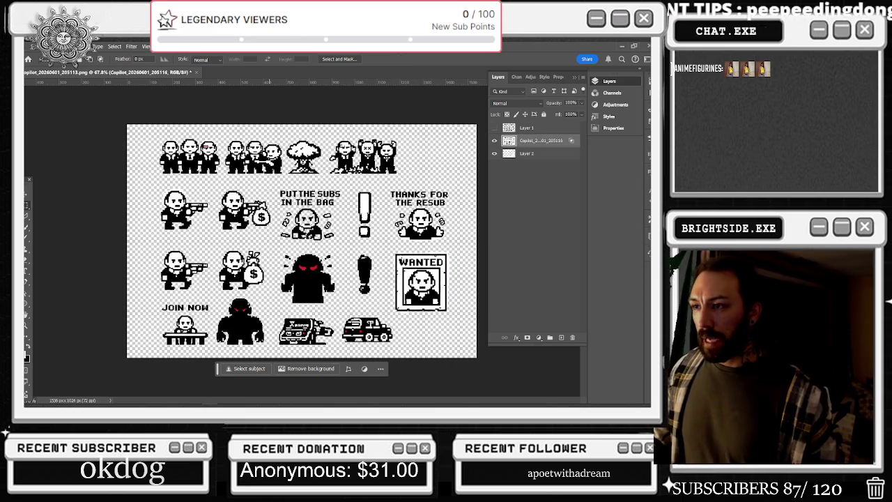
Step: Delete the PUT THE SUBS IN THE BAG sprite and marquee the JOIN NOW text
left_click_drag(274, 183, 345, 244)
key("Delete")
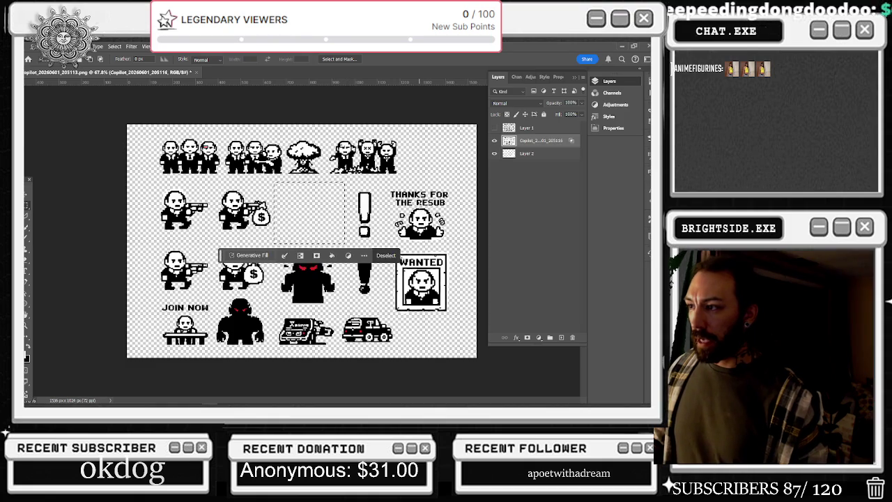
left_click(397, 176)
left_click_drag(389, 186, 454, 243)
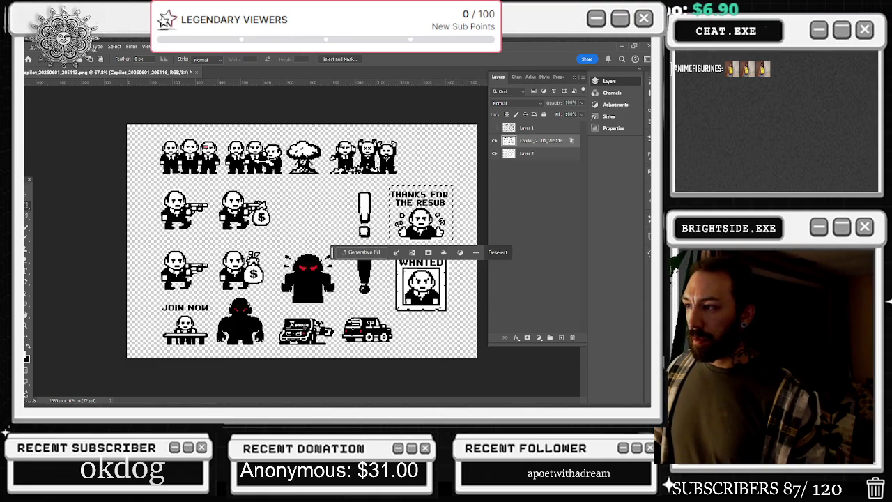
left_click(448, 165)
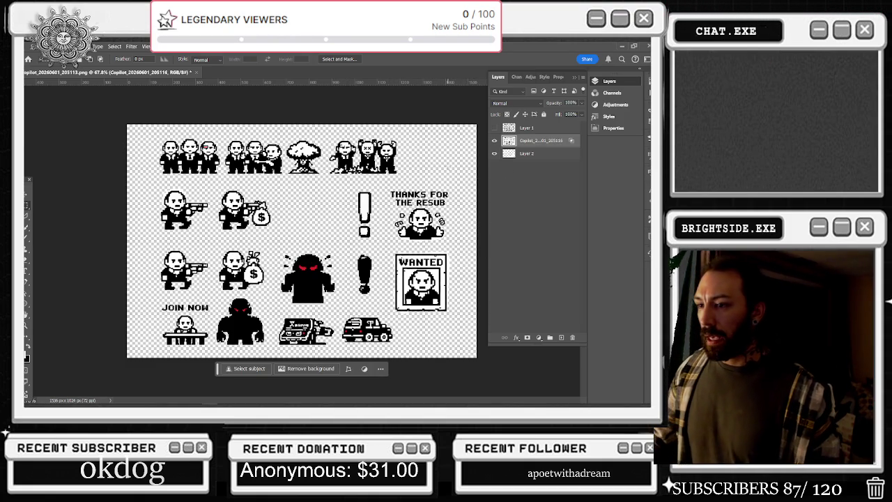
scroll(235, 283, "up", 3)
scroll(140, 328, "up", 2)
scroll(139, 328, "up", 2)
mouse_move(85, 307)
left_mouse_down()
mouse_move(225, 331)
mouse_move(227, 313)
left_mouse_up()
Step: Copy the JOIN NOW selection to Layer 3 and place it below the Copilot layer
right_click(203, 315)
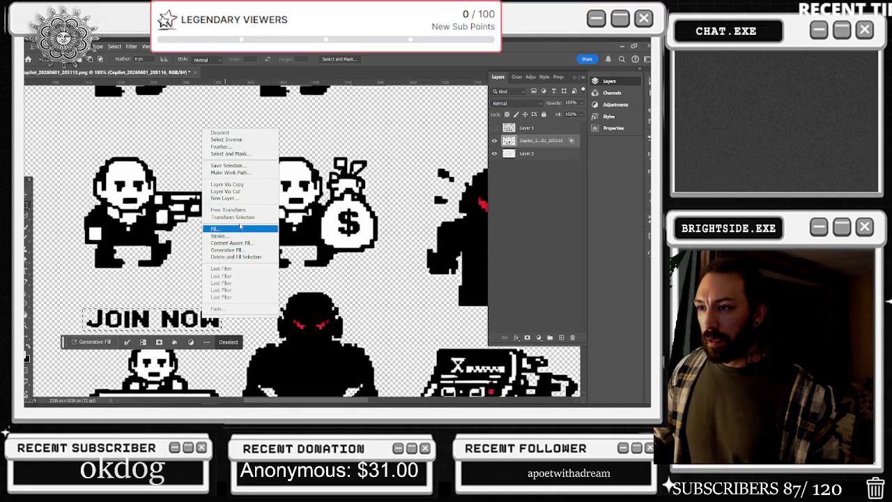
left_click(228, 184)
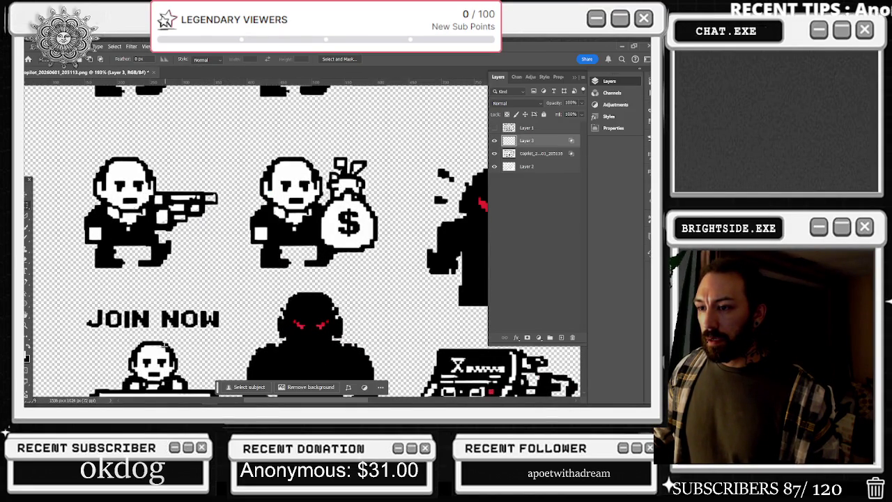
left_click_drag(523, 152, 527, 158)
Step: Try a 100% Color Overlay in Layer 3's Blending Options, then cancel
right_click(527, 155)
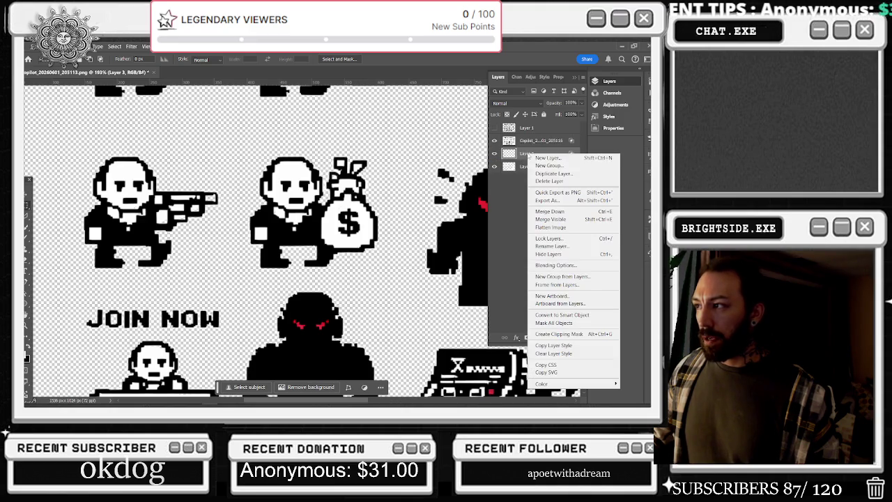
left_click(572, 266)
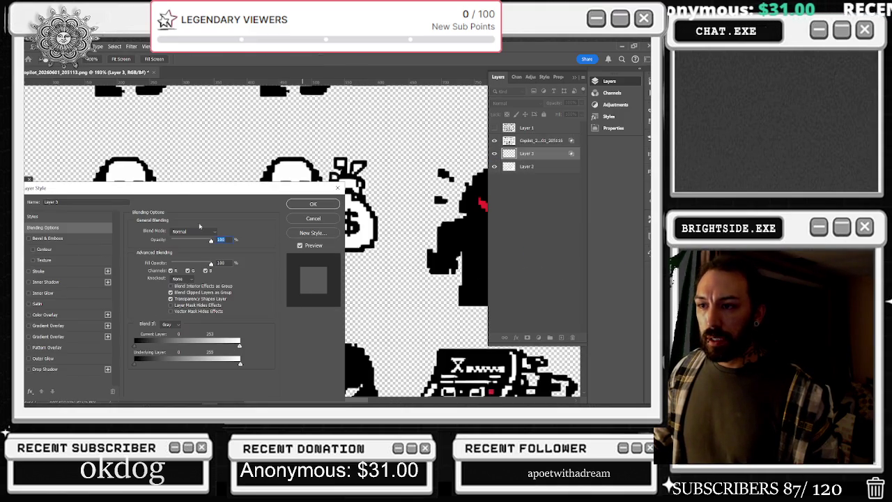
left_click_drag(162, 189, 349, 131)
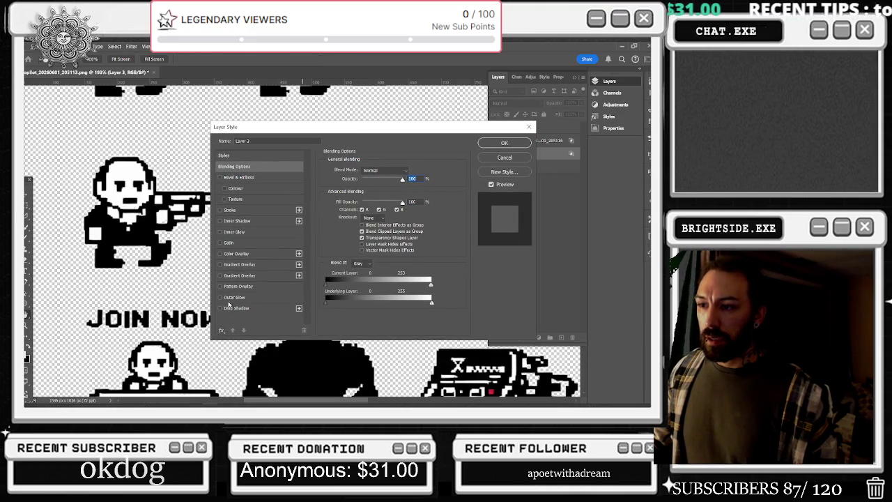
left_click(232, 253)
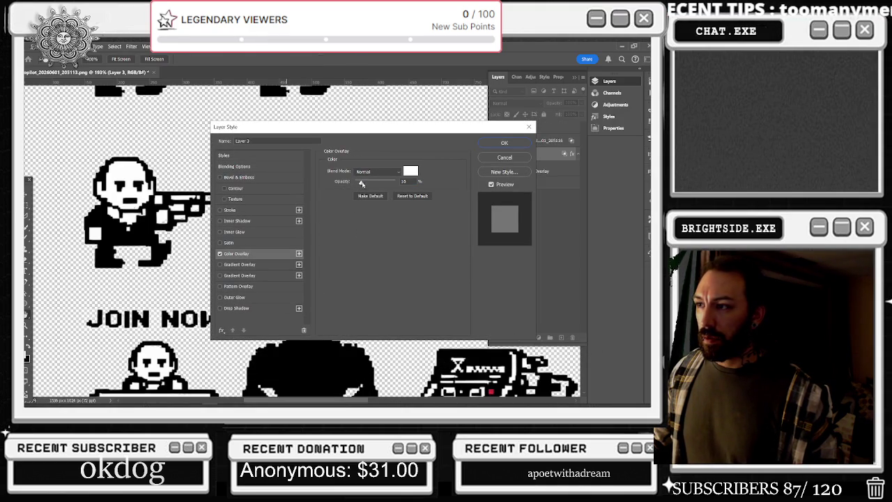
left_click_drag(363, 183, 413, 178)
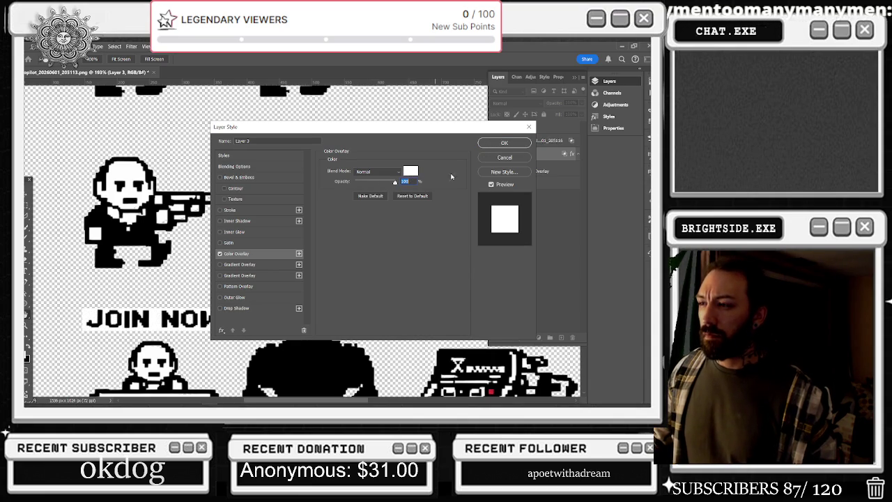
left_click(270, 155)
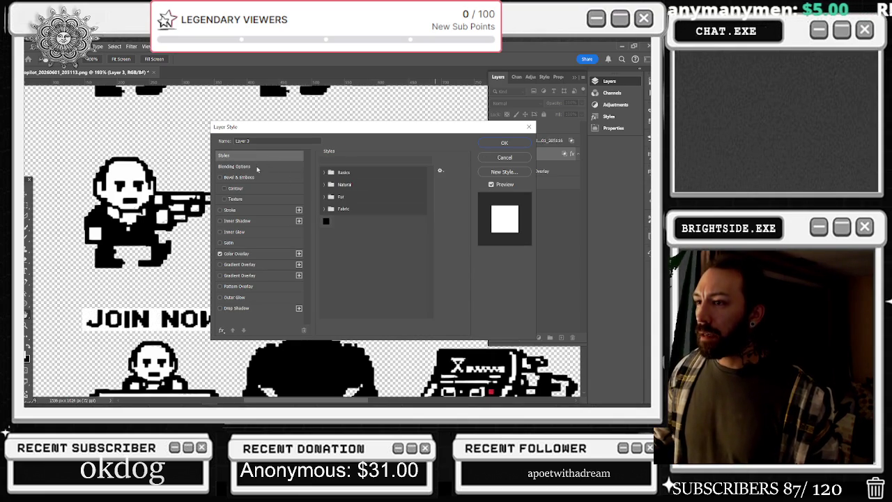
left_click(260, 166)
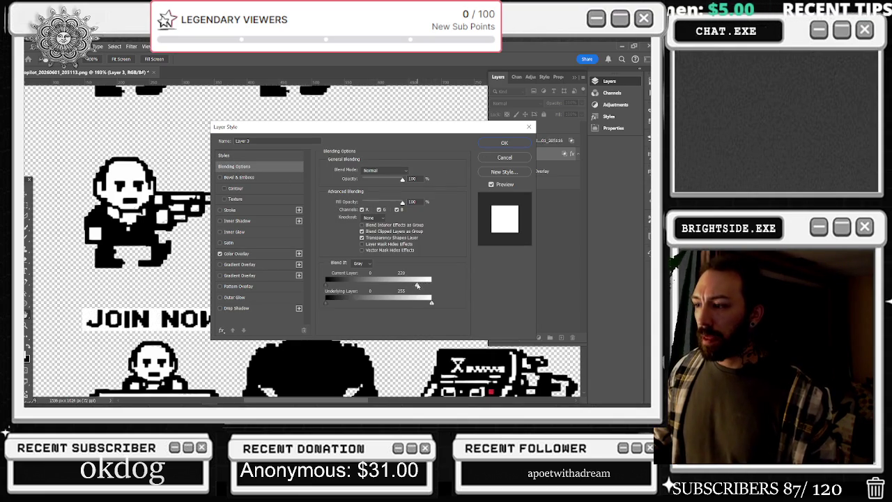
left_click(252, 256)
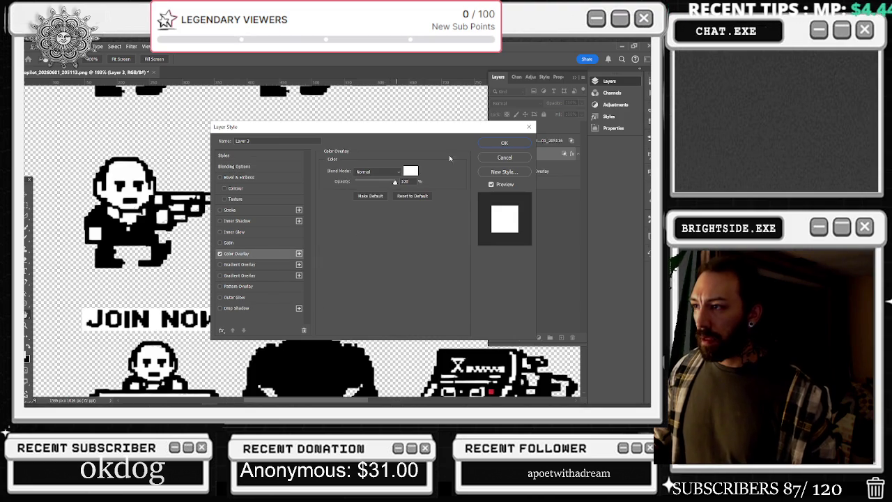
left_click(505, 157)
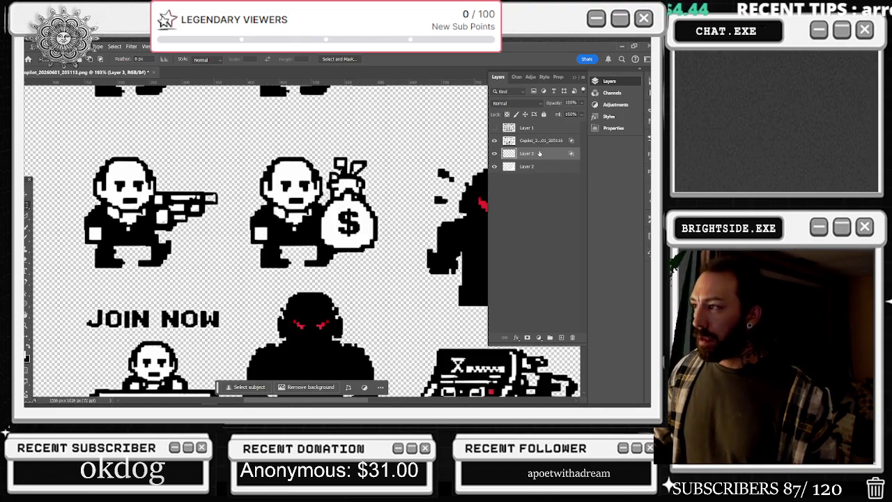
Step: Shift Layer 3's JOIN NOW copy just above the original and bring up its layer menu
left_click(27, 185)
left_click_drag(154, 319, 154, 293)
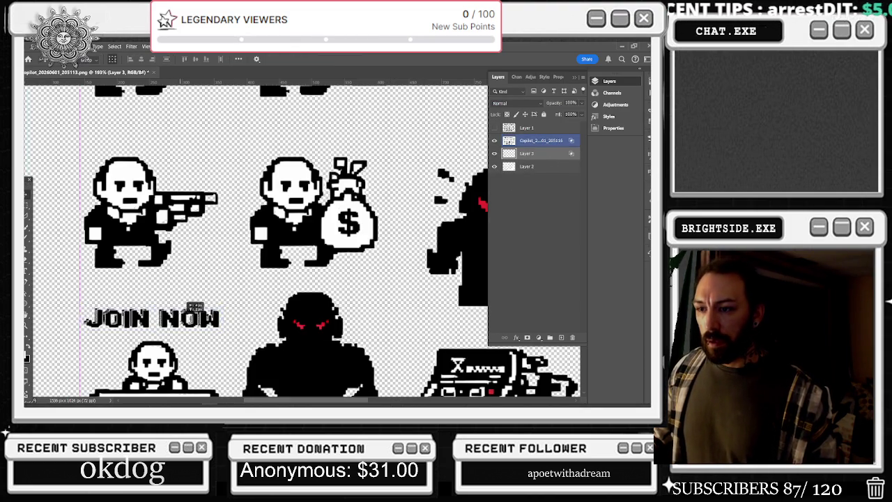
right_click(540, 154)
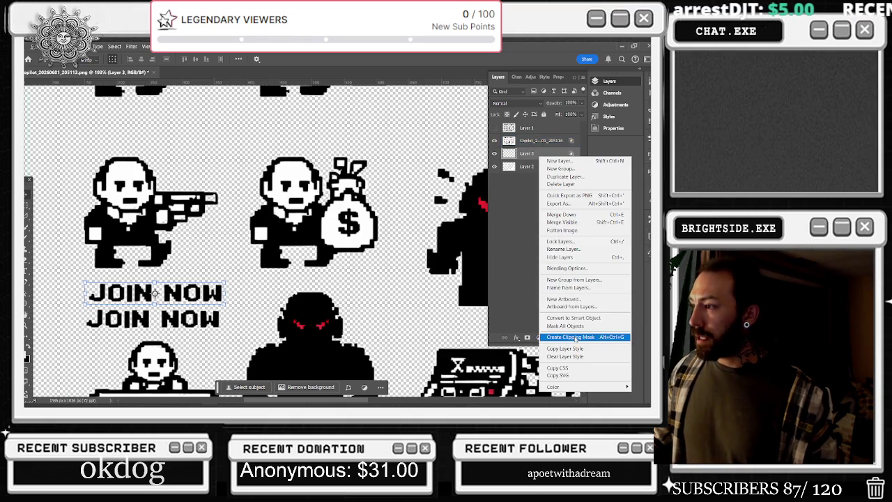
key("Escape")
right_click(540, 153)
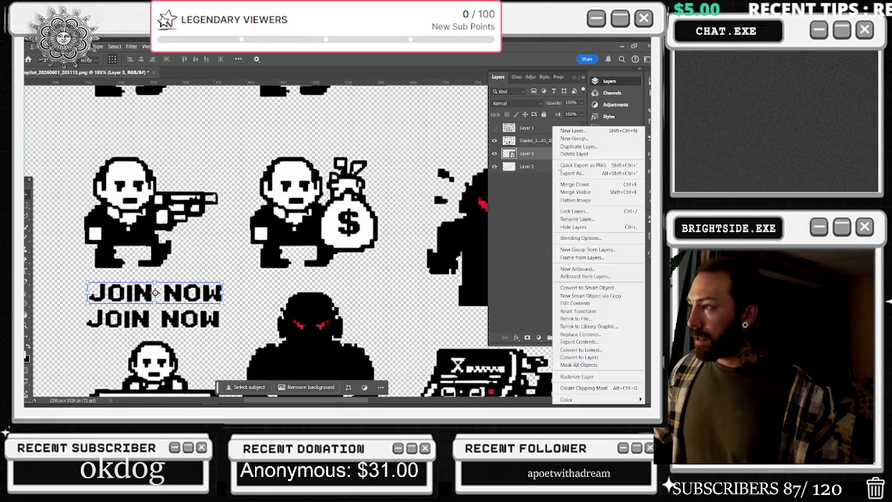
key("Escape")
right_click(531, 153)
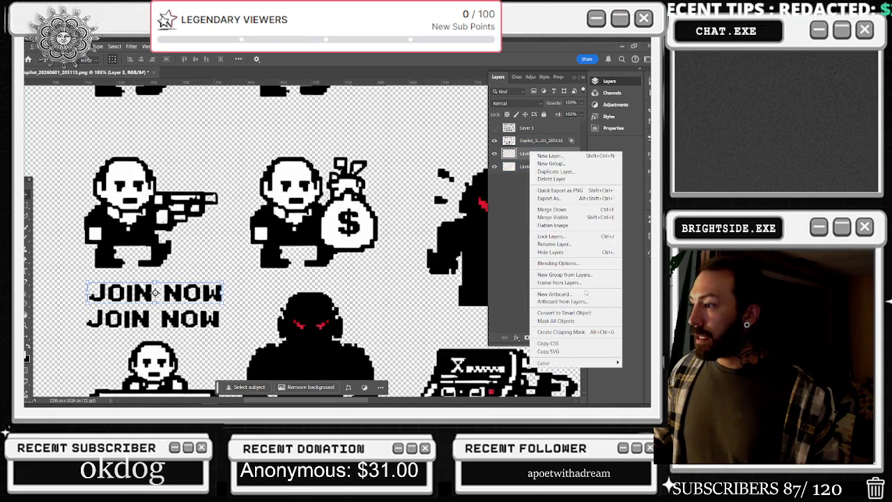
Step: Give Layer 3 a 100% white Color Overlay and align it behind the black JOIN NOW
left_click(557, 264)
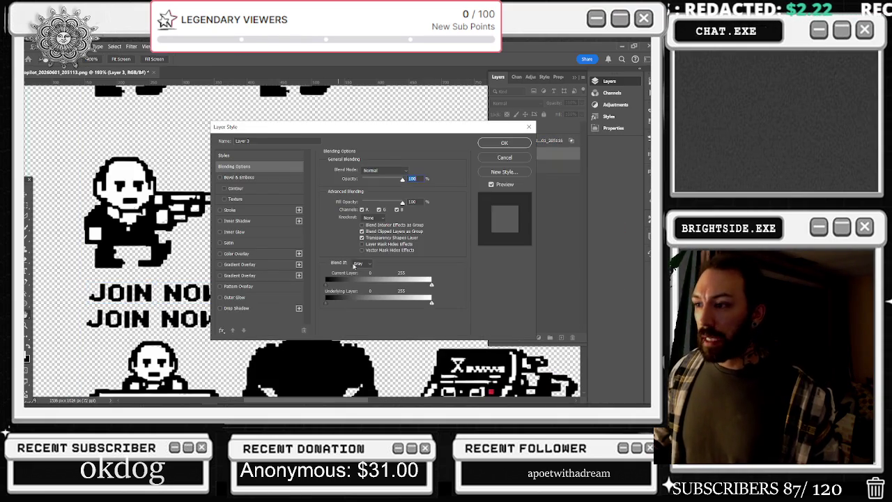
left_click(241, 254)
left_click_drag(371, 183, 491, 178)
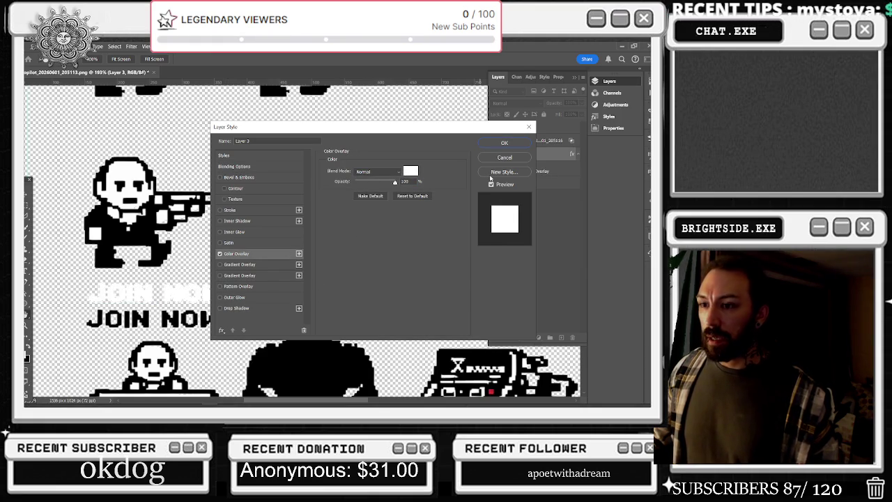
left_click(509, 144)
key("v")
left_click_drag(183, 289, 185, 317)
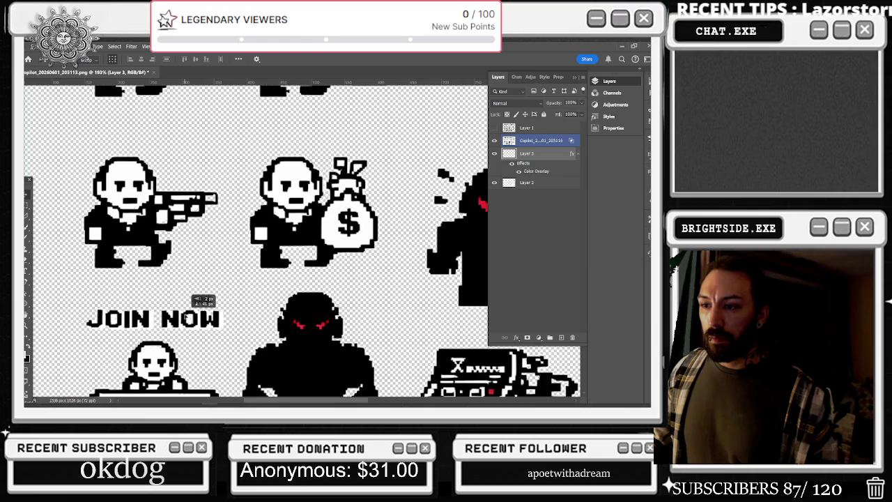
Step: Marquee-select the three-mobster group at the top right of the sheet
scroll(198, 301, "down", 5)
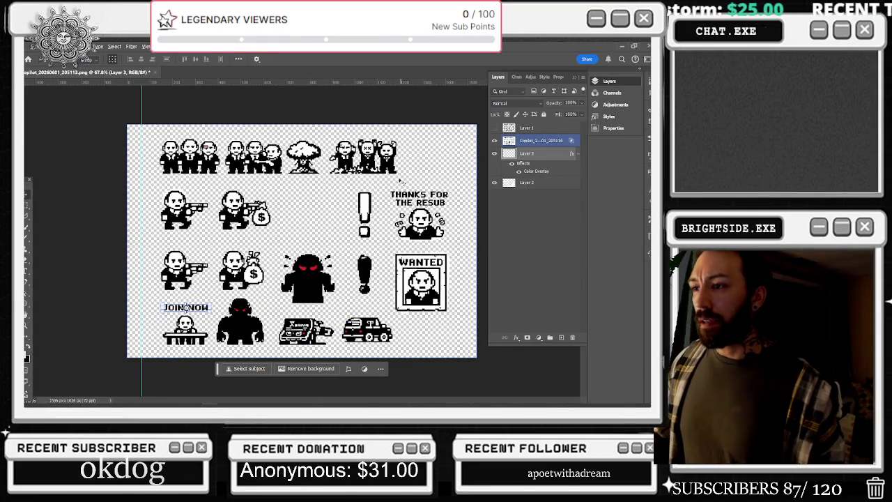
scroll(460, 130, "up", 3)
scroll(460, 130, "up", 2)
scroll(460, 130, "down", 2)
scroll(460, 130, "down", 1)
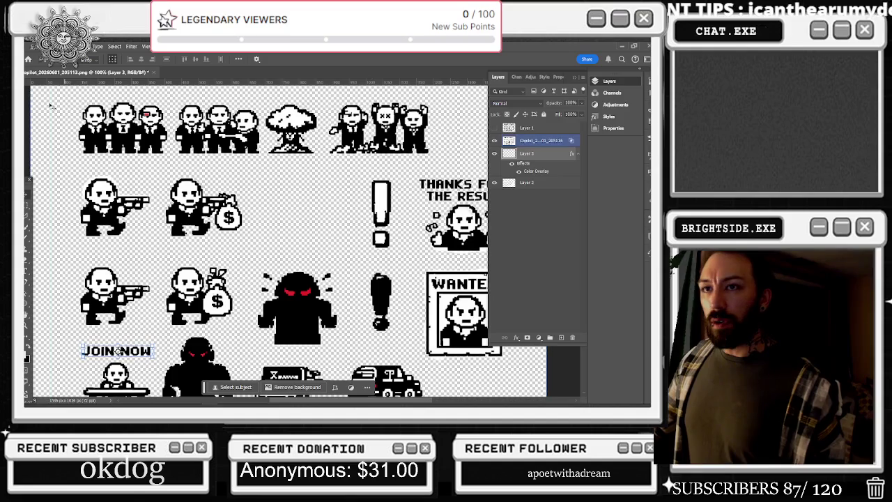
left_click(27, 202)
left_click_drag(442, 93, 292, 147)
scroll(291, 148, "down", 2)
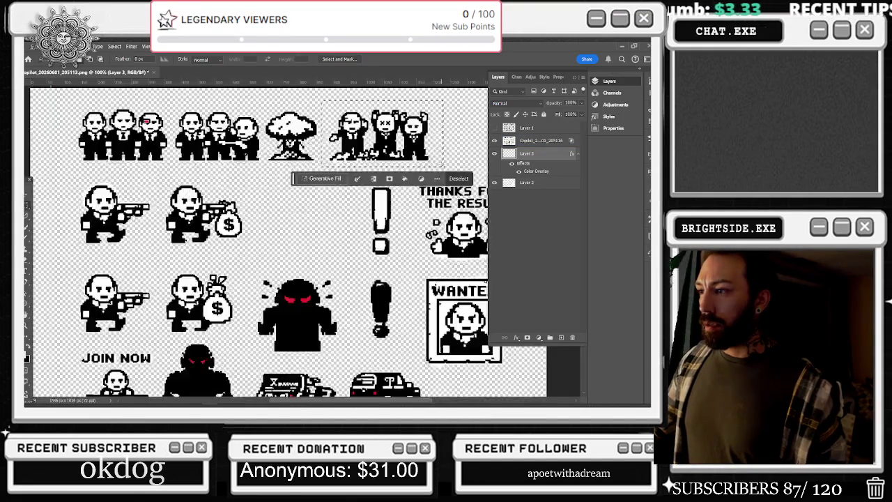
scroll(333, 258, "down", 1)
scroll(348, 216, "down", 1)
scroll(348, 216, "up", 3)
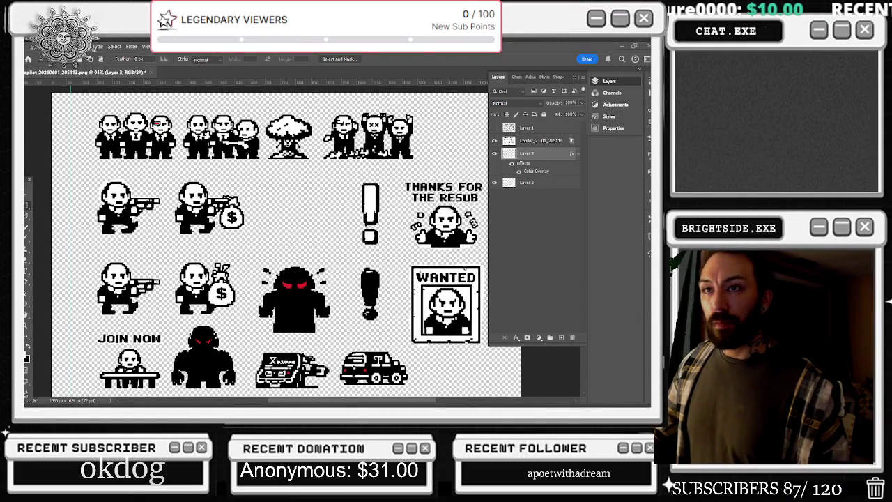
scroll(334, 218, "down", 2)
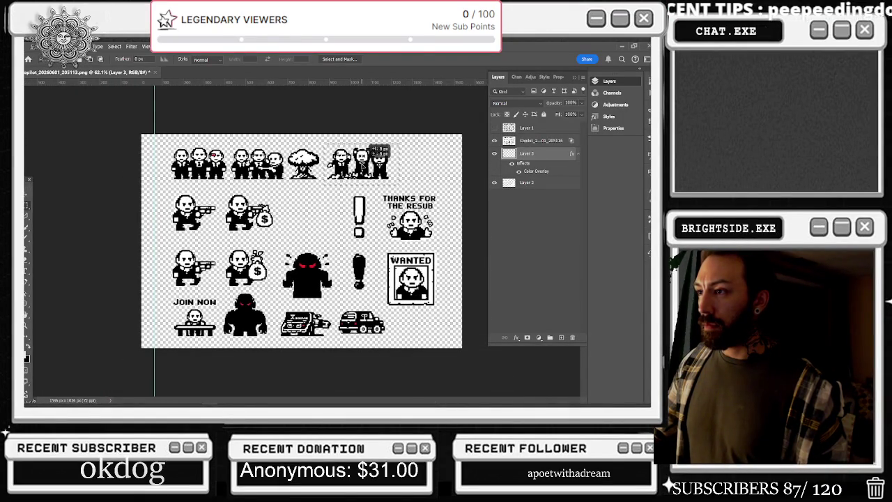
Step: Try moving the selected mobster group and dismiss the empty-selection error messages
key("v")
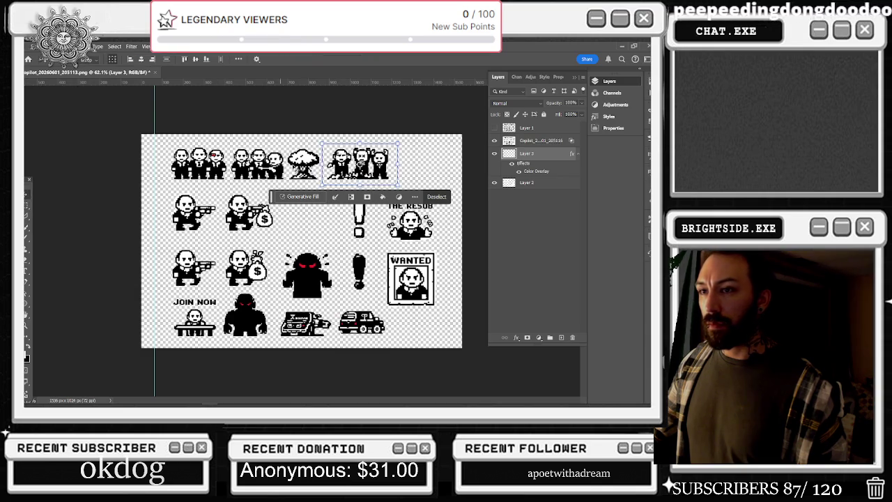
left_click(374, 170)
left_click(348, 185)
left_click(352, 186)
left_click(352, 185)
left_click(356, 187)
left_click(339, 187)
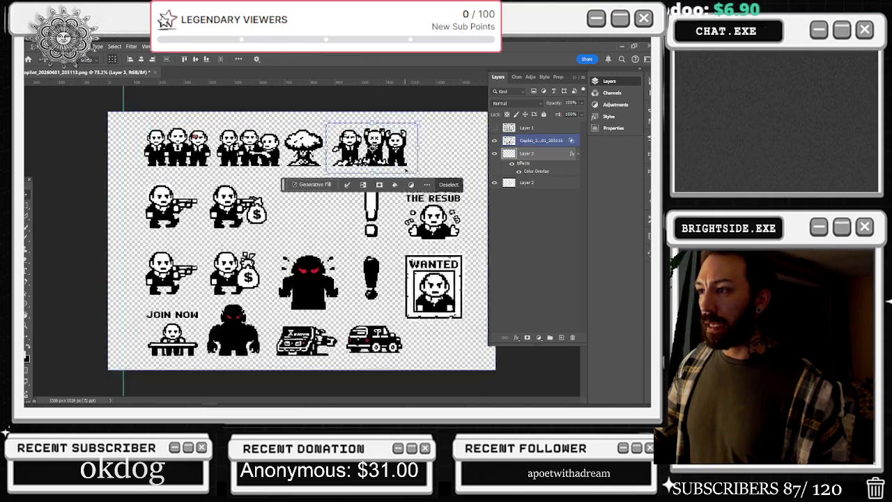
scroll(337, 218, "up", 2)
left_click_drag(430, 153, 501, 144)
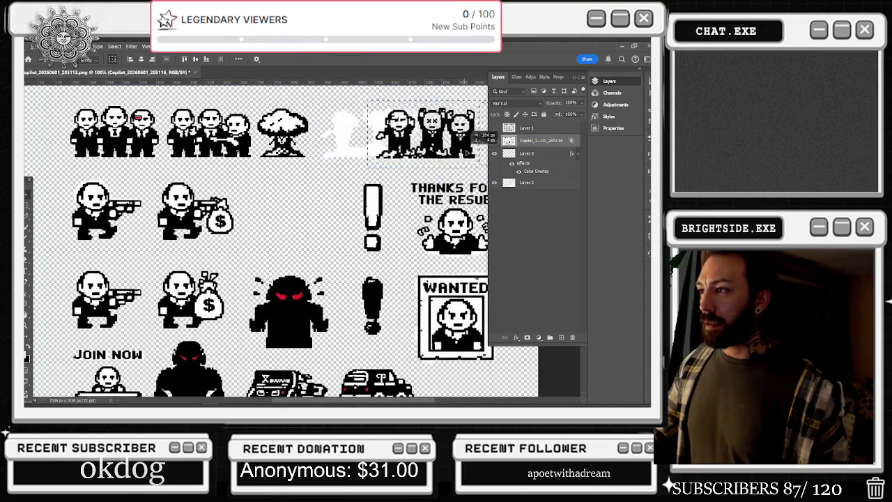
Step: Make Layer 3 active and zoom in on the top-right mobster group
left_click(519, 153)
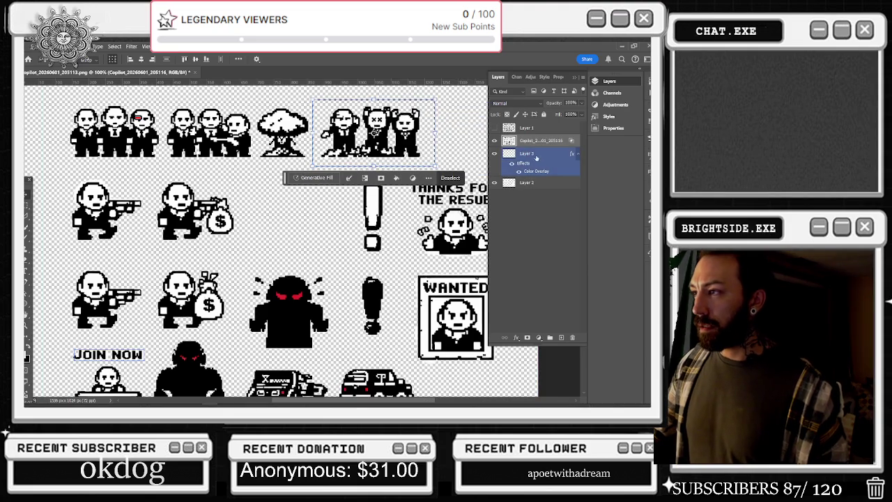
scroll(280, 257, "down", 2)
scroll(302, 242, "down", 1)
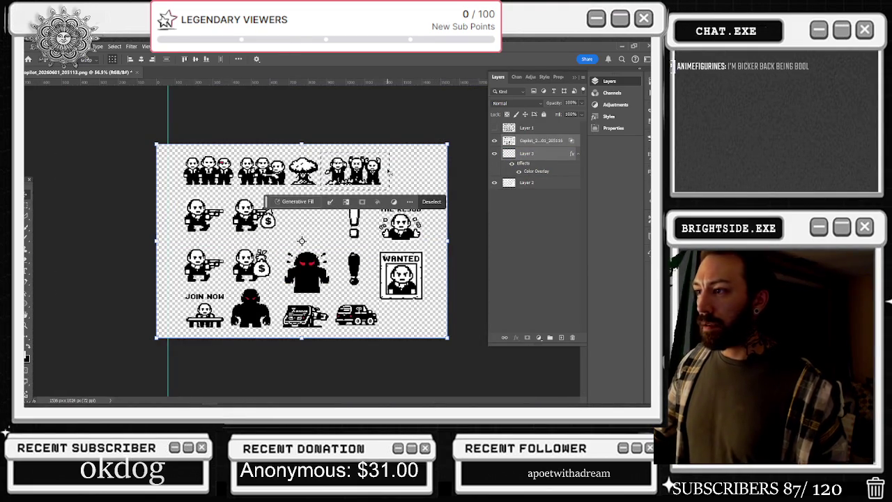
scroll(302, 241, "up", 1)
scroll(301, 241, "up", 1)
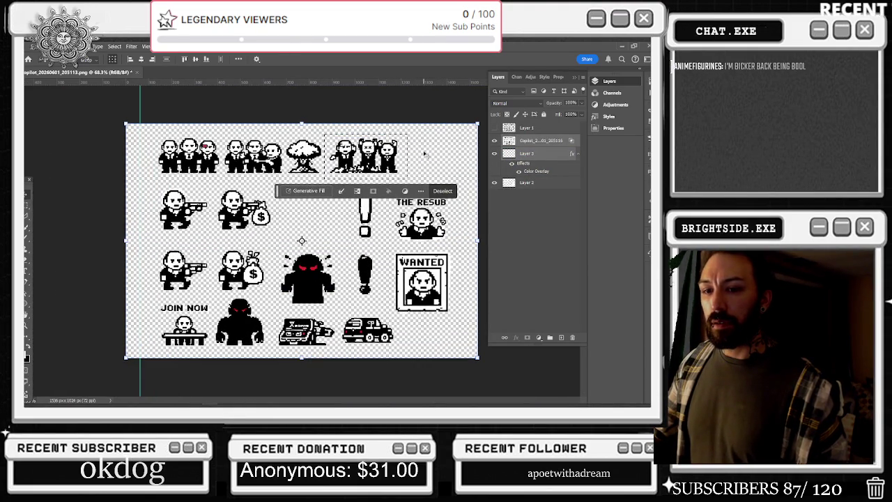
scroll(301, 241, "up", 2)
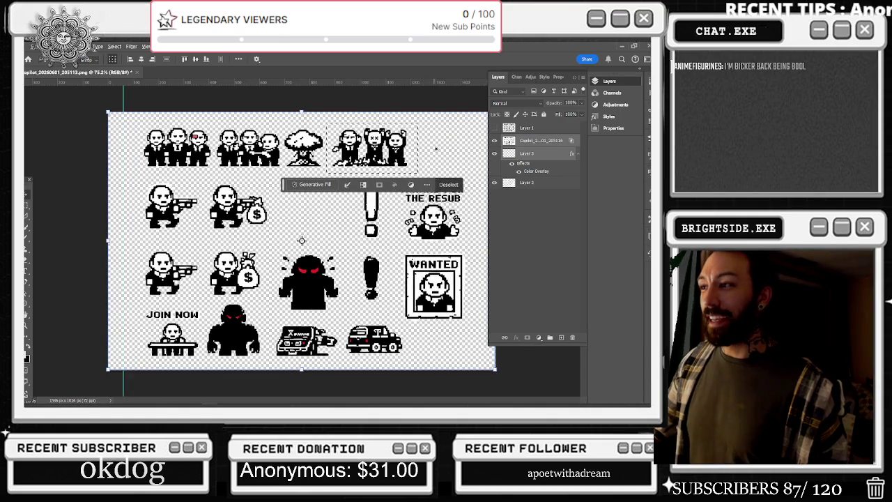
scroll(271, 268, "up", 2)
scroll(236, 297, "up", 2)
scroll(429, 135, "up", 2)
scroll(429, 135, "up", 2)
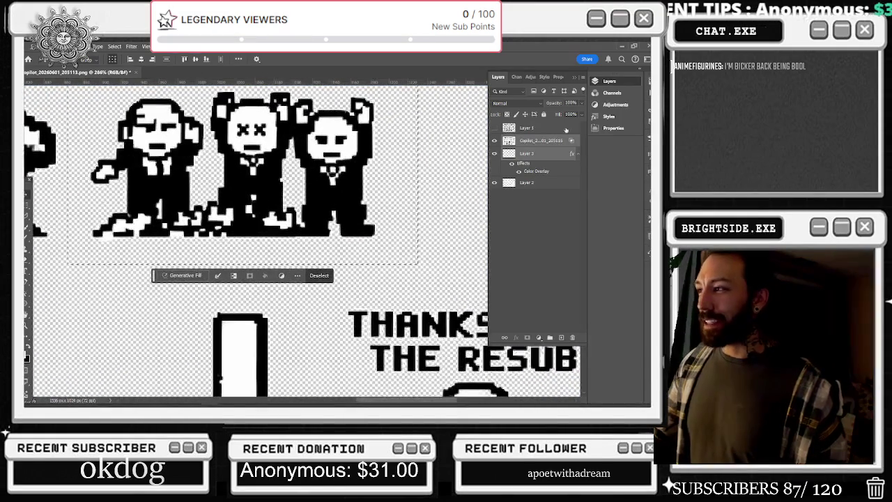
Step: Paint the right mobster's eye white, then draw the first X stroke with a smaller brush
key("b")
scroll(355, 126, "up", 2)
scroll(354, 125, "up", 2)
mouse_move(326, 137)
left_mouse_down()
mouse_move(335, 143)
mouse_move(289, 144)
mouse_move(298, 142)
left_mouse_up()
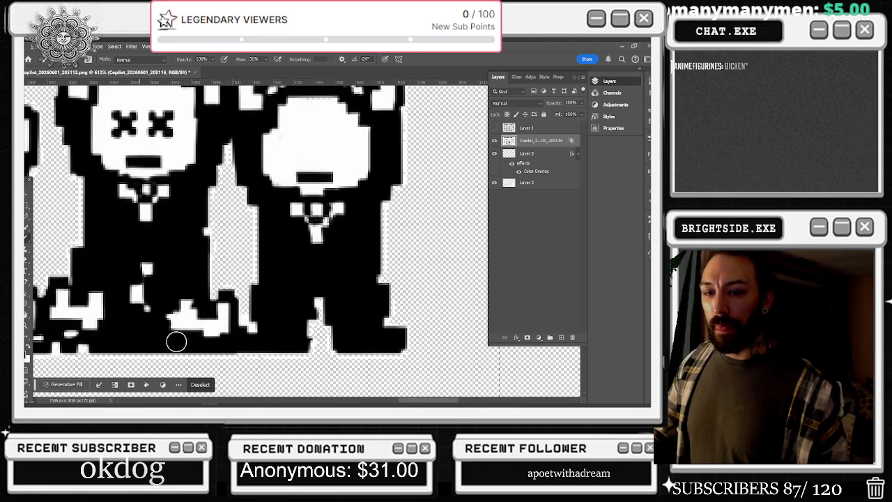
key("bracketleft")
key("bracketleft")
key("bracketleft")
left_click_drag(290, 135, 299, 141)
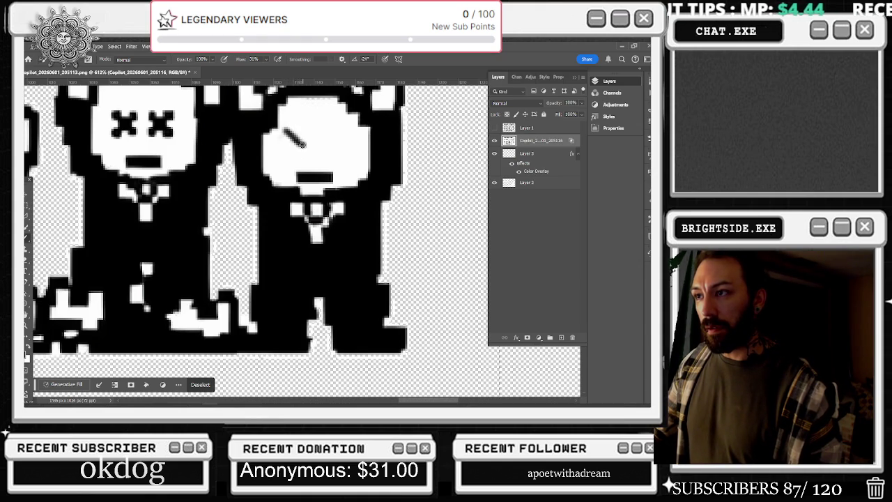
Step: Complete the X over the mobster's eye with the panels hidden
scroll(284, 144, "up", 2)
scroll(285, 145, "right", 2)
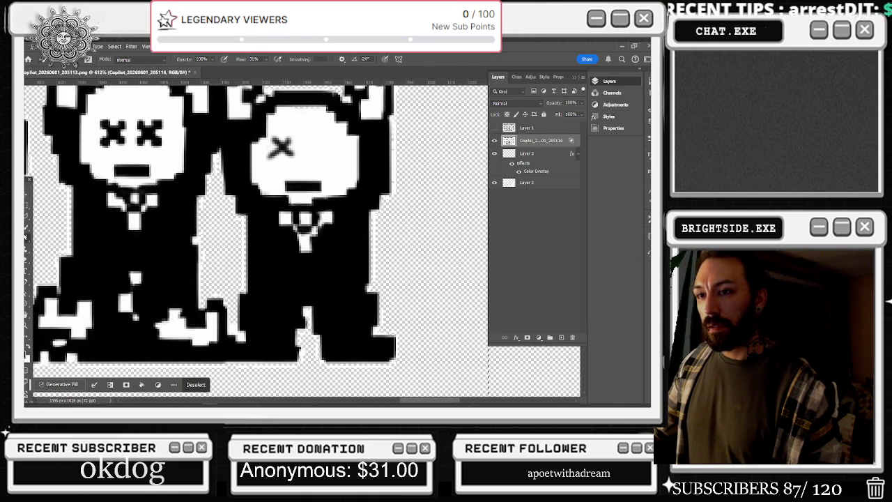
scroll(278, 150, "up", 1)
scroll(283, 149, "left", 2)
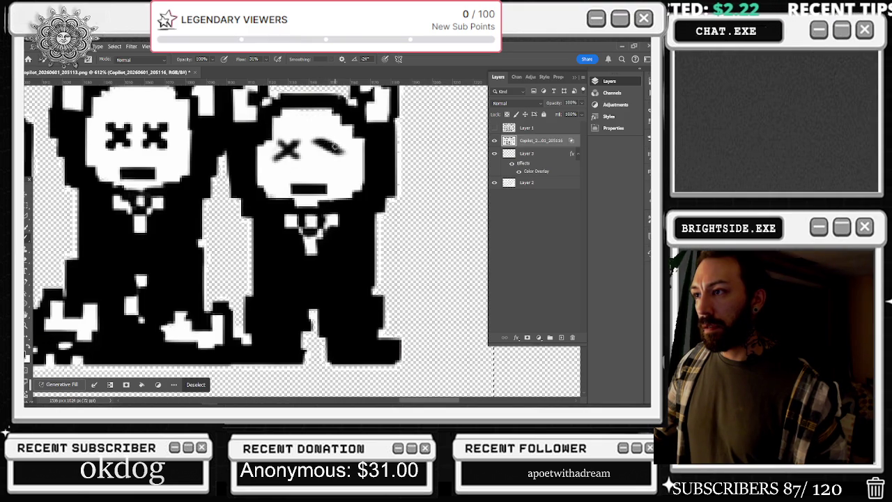
key("Tab")
left_click_drag(322, 142, 337, 123)
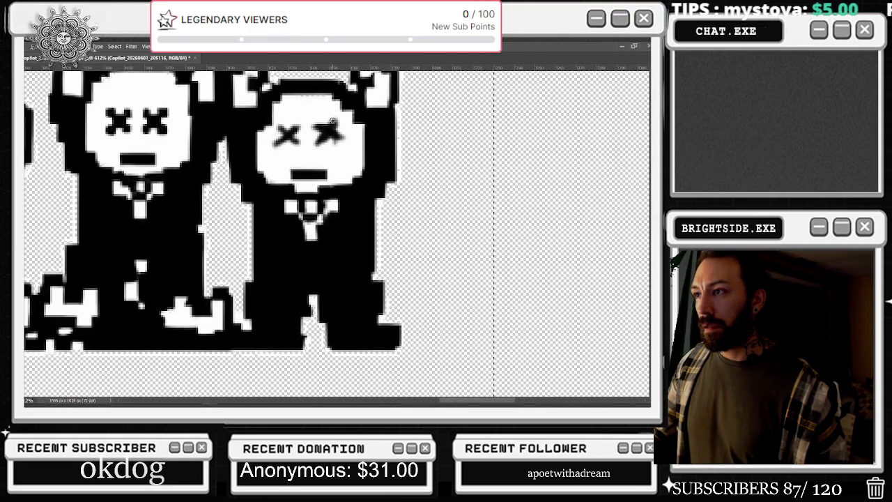
Step: Zoom out to the whole sprite sheet, restore the panels, and view it at 100%
scroll(382, 122, "down", 1)
scroll(382, 122, "down", 2)
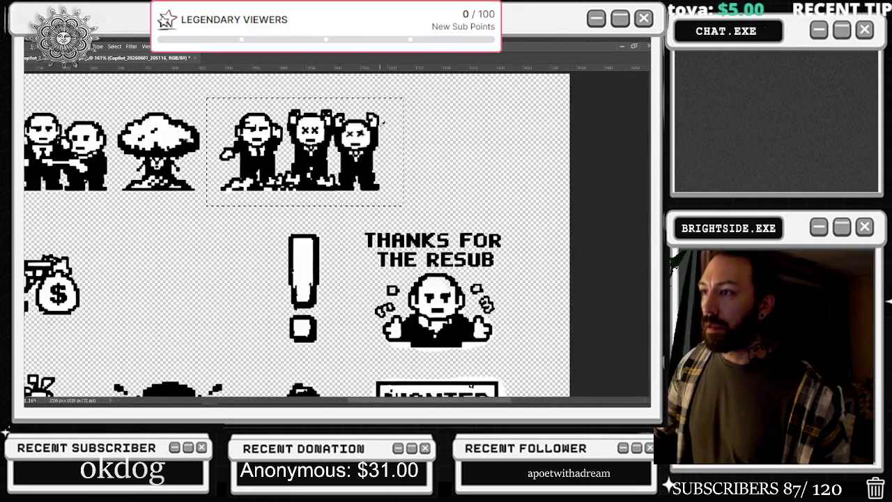
scroll(382, 122, "down", 1)
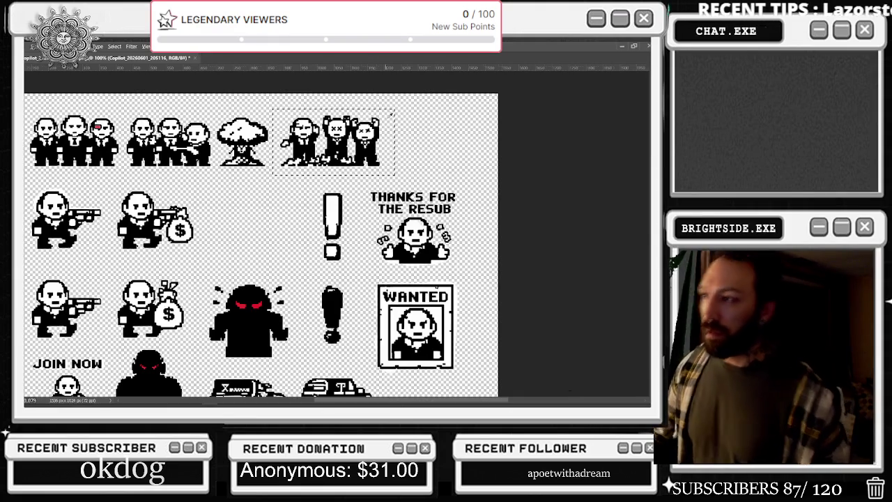
scroll(382, 122, "down", 1)
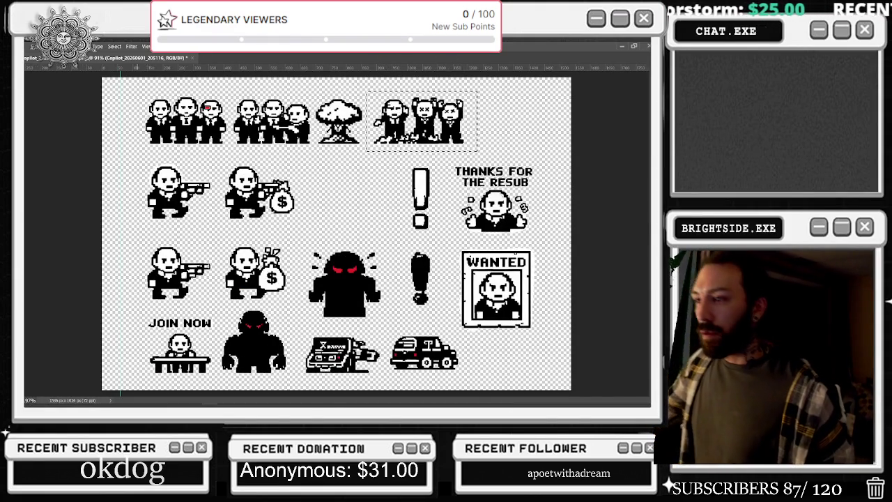
key("Tab")
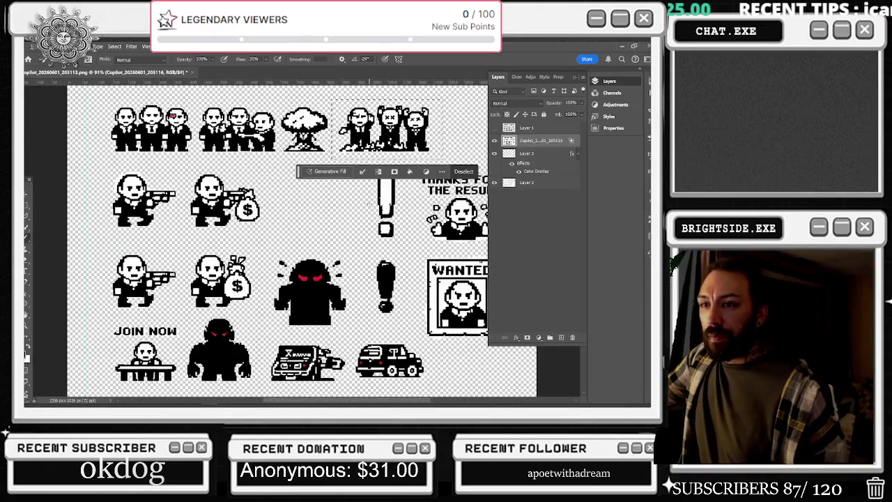
key("ctrl+1")
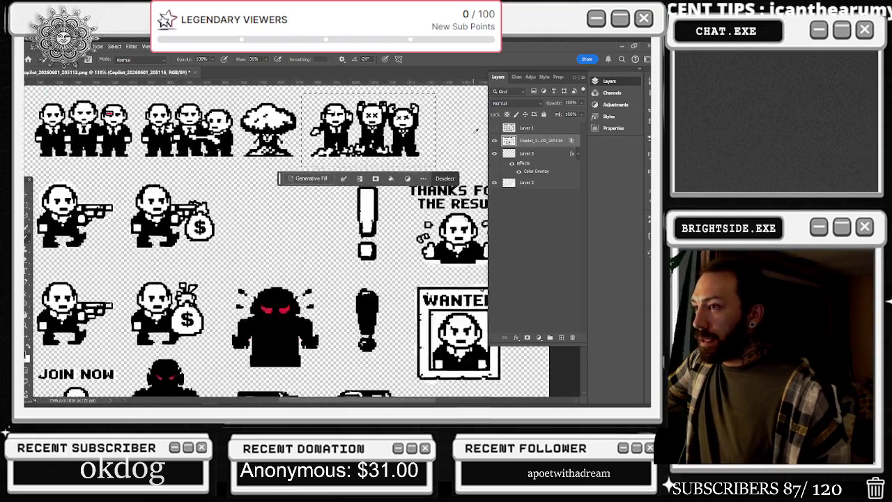
scroll(27, 356, "up", 2)
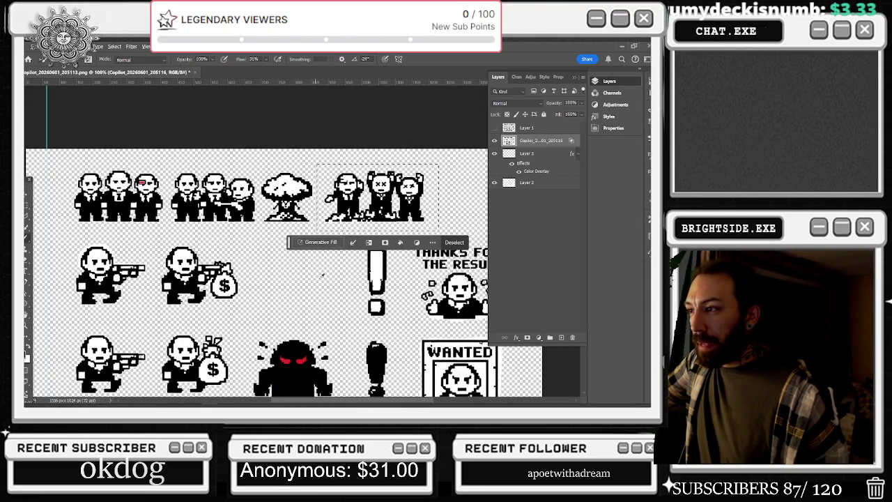
scroll(426, 210, "up", 1)
Step: Shift the three-mobster group about 55 px left, then nudge it right on Layer 3
key("v")
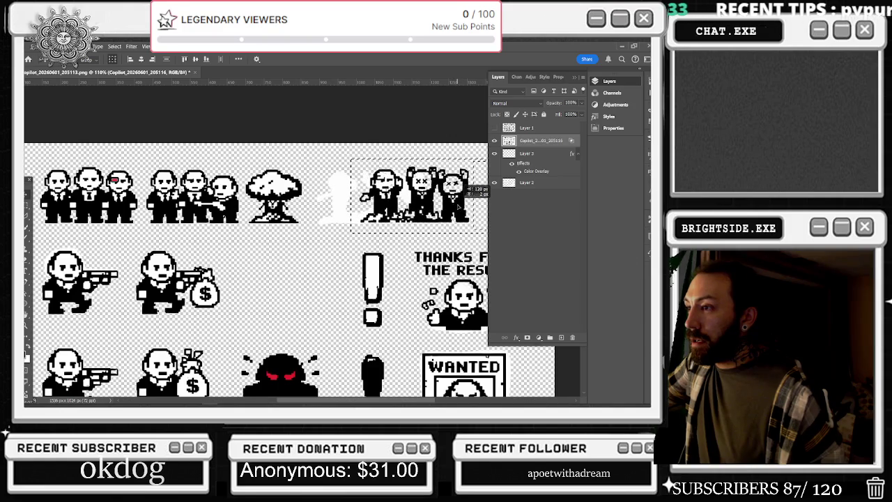
left_click_drag(452, 202, 413, 202)
left_click(539, 166)
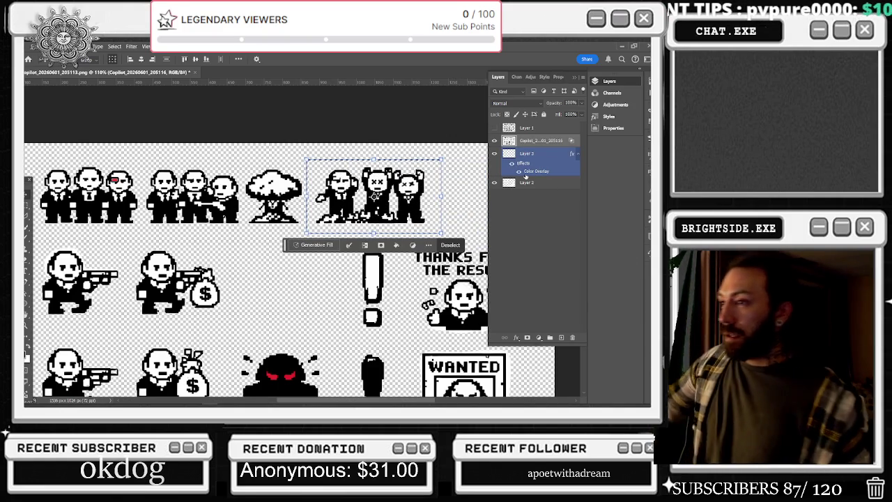
key("shift+Right")
key("shift+Right")
key("shift+Right")
key("shift+Right")
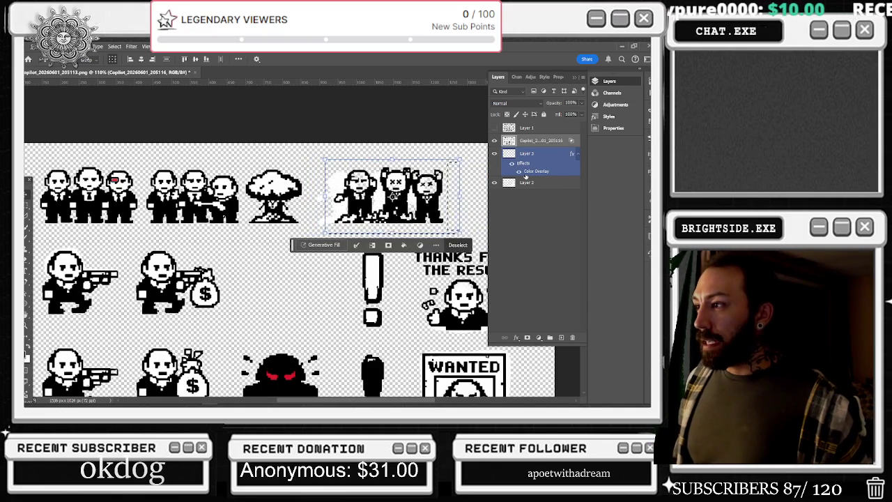
key("shift+Right")
key("shift+Right")
key("shift+Right")
key("shift+Left")
key("shift+Left")
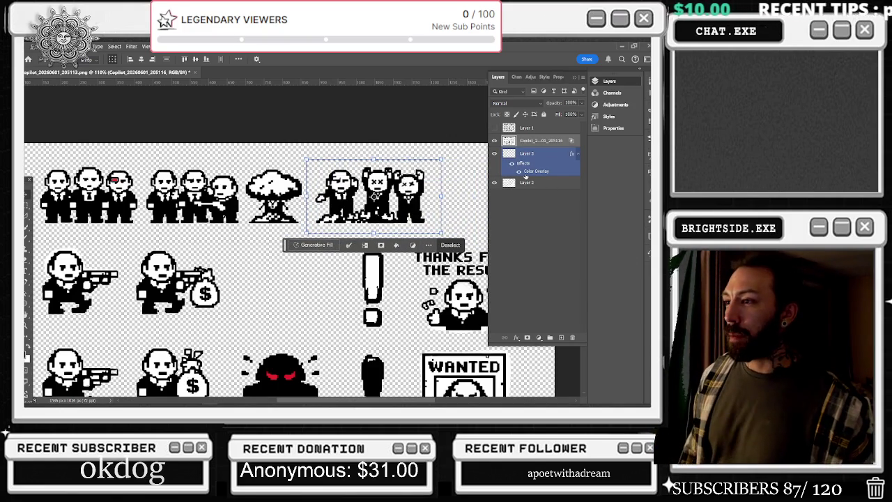
key("shift+Right")
key("shift+Right")
Step: Nudge the figures on the Copilot layer left and bring up a transform box
left_click(537, 183)
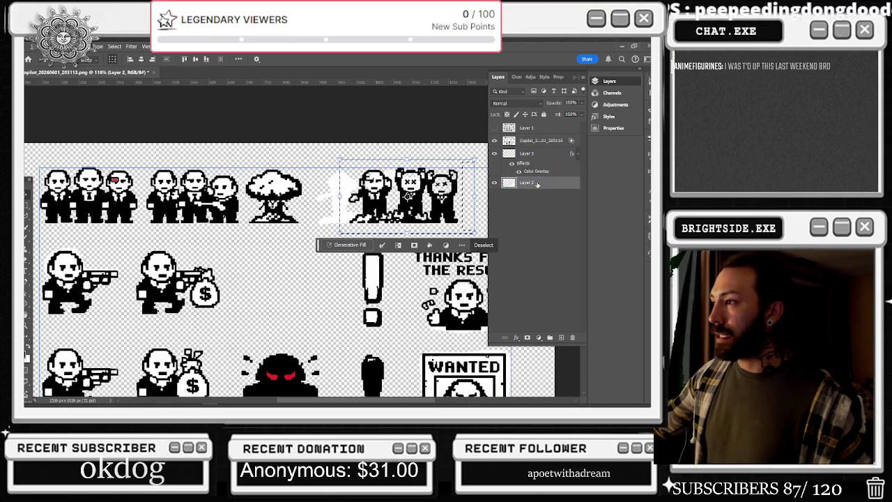
left_click(541, 140)
key("shift+Left")
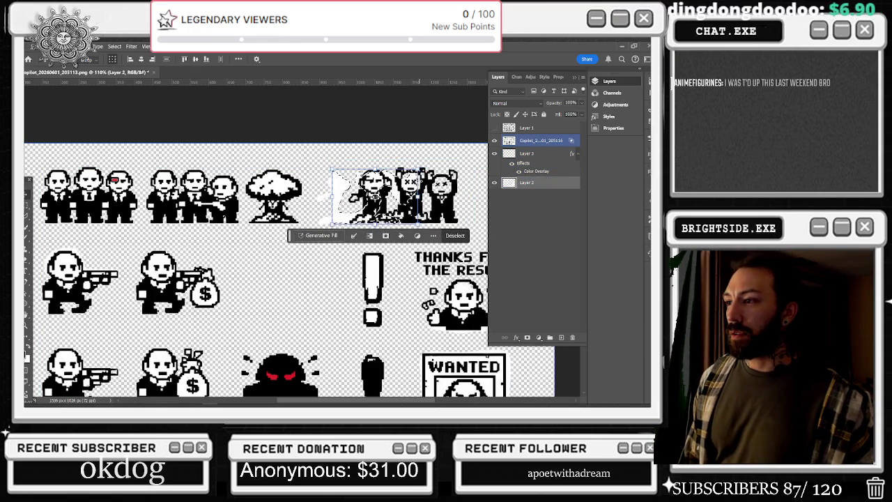
key("ctrl+t")
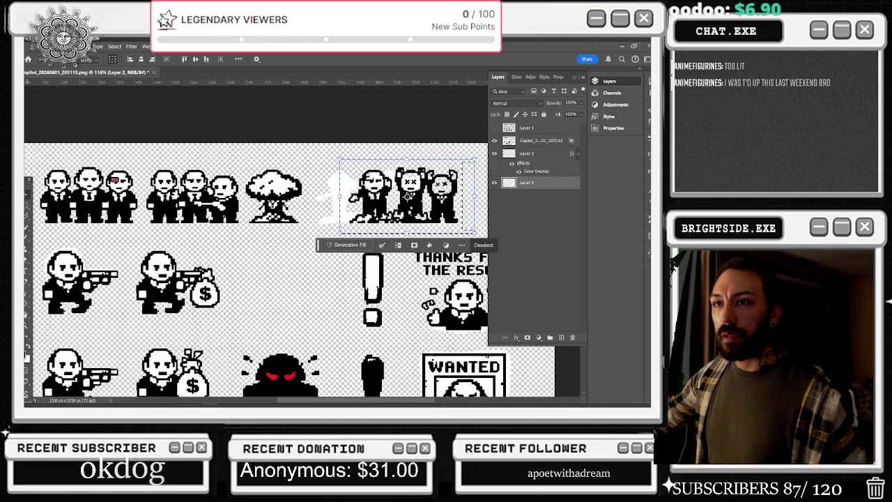
Step: Select a wider area around the top-right group and drag the white patch right over the figures
key("m")
left_click_drag(313, 159, 488, 234)
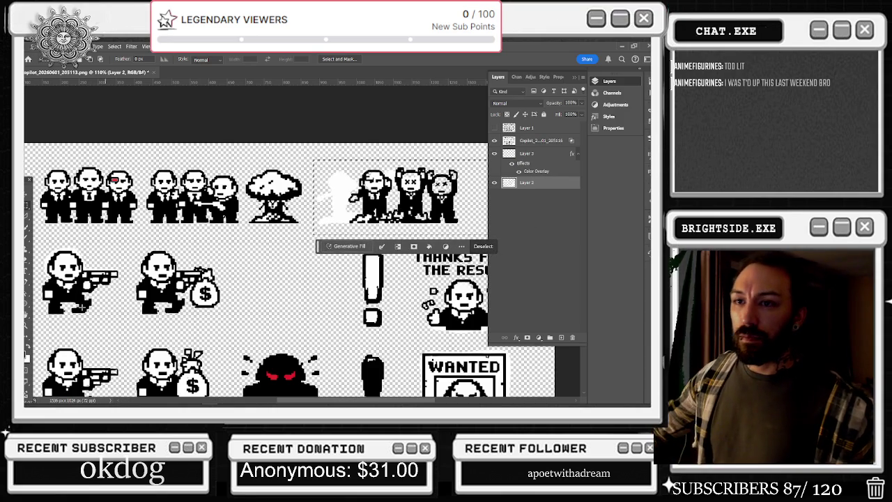
key("v")
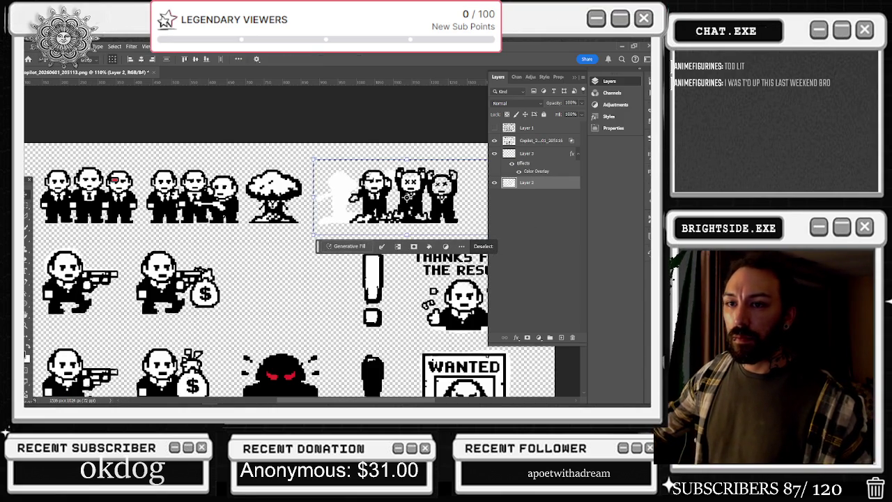
left_click(277, 206)
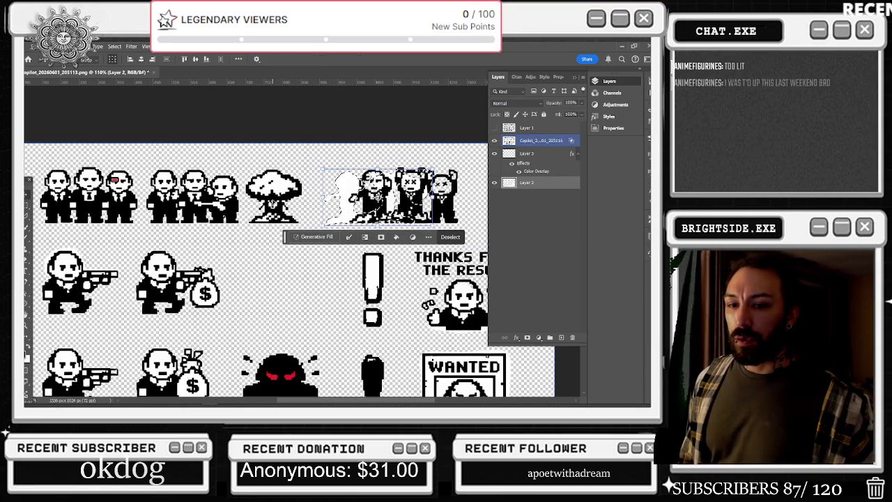
left_click_drag(277, 206, 307, 212)
key("shift+Right")
key("shift+Right")
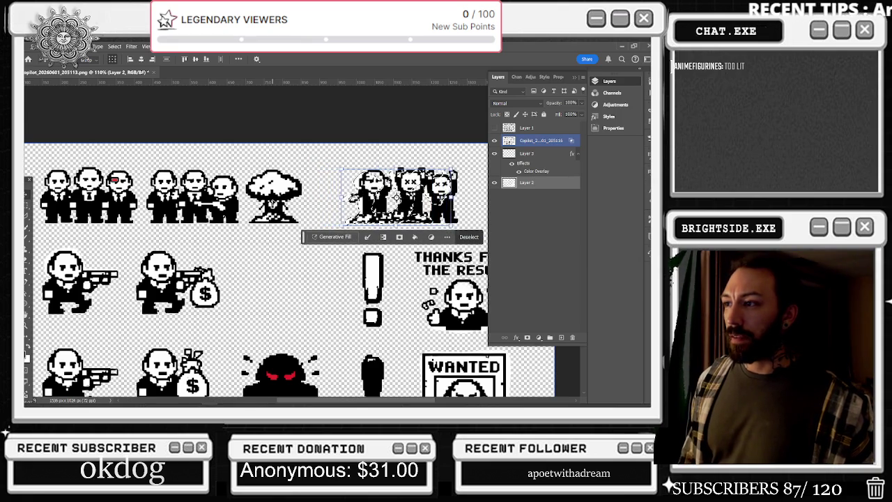
Step: Undo the last nudge, deselect, and fit the whole sprite sheet in view
key("ctrl+z")
key("ctrl+shift+z")
key("ctrl+z")
key("m")
key("ctrl+d")
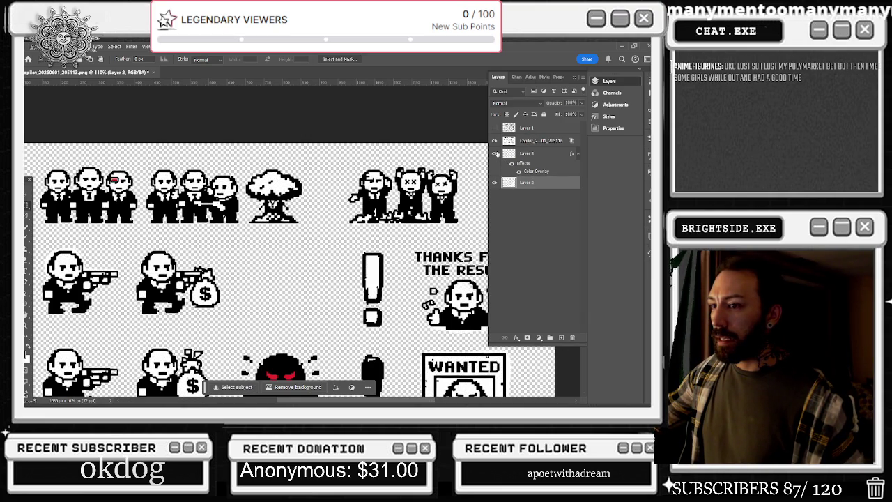
key("ctrl+0")
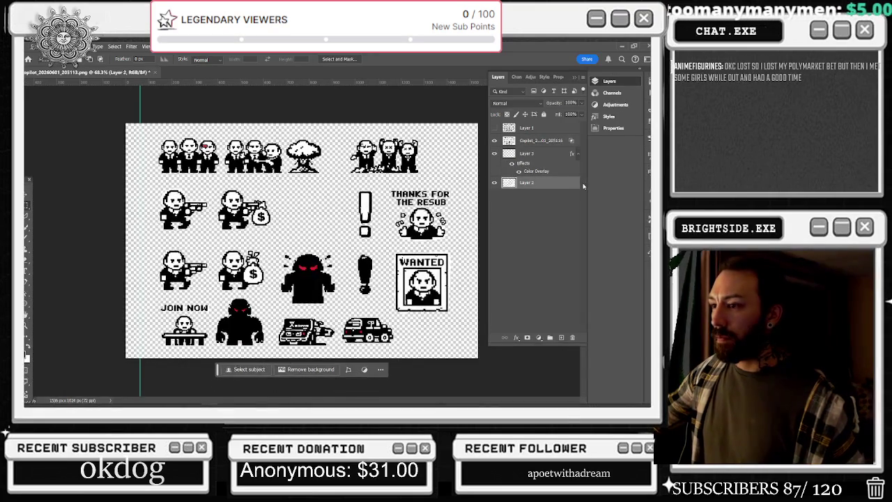
Step: Convert the selected Copilot, Layer 3 and Layer 2 layers into one smart object
left_click(538, 142, "shift")
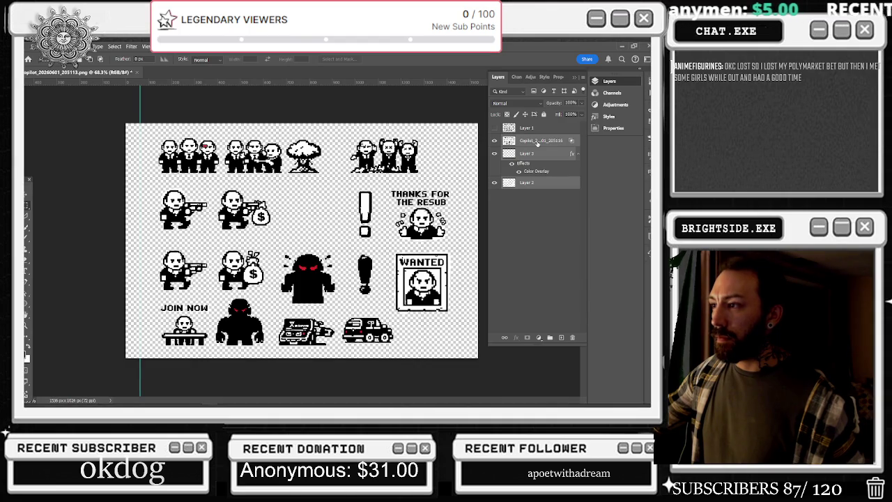
right_click(538, 144)
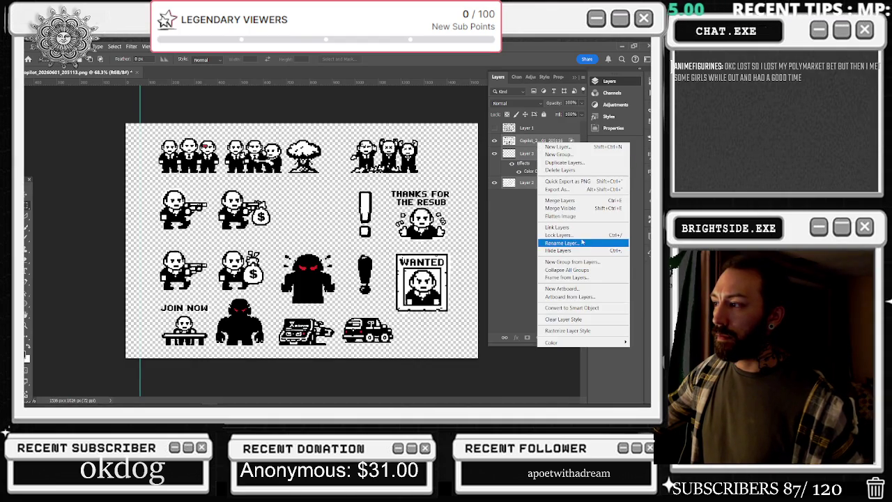
left_click(589, 308)
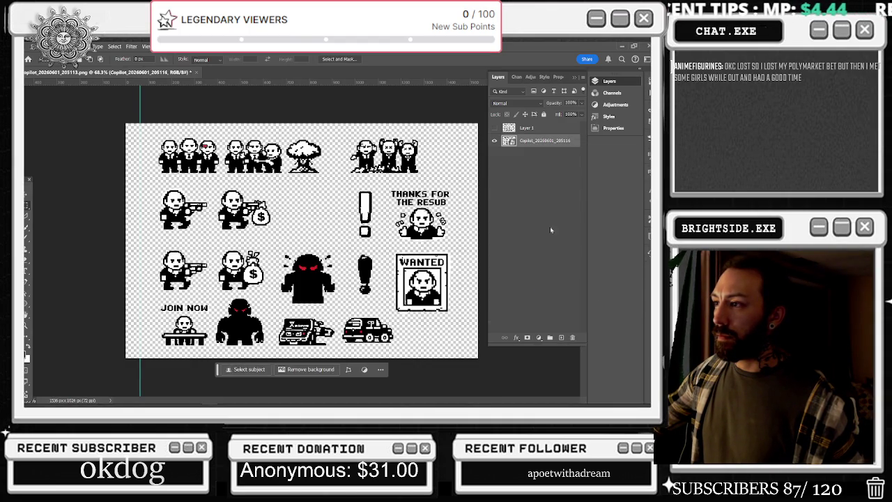
right_click(519, 140)
left_click(580, 380)
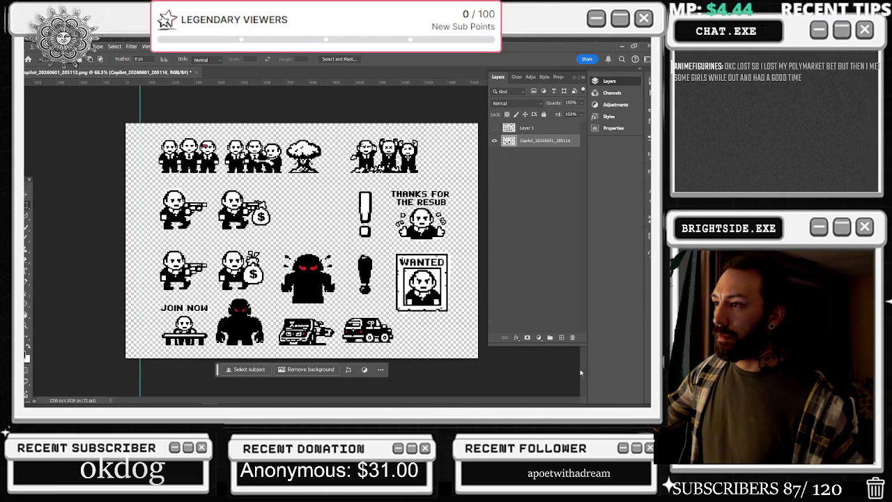
scroll(410, 164, "up", 3)
scroll(409, 164, "up", 2)
Step: Copy the rightmost X-eyed mobster to a new layer and move it to the group's left end
left_click_drag(453, 102, 378, 211)
right_click(401, 149)
left_click(425, 215)
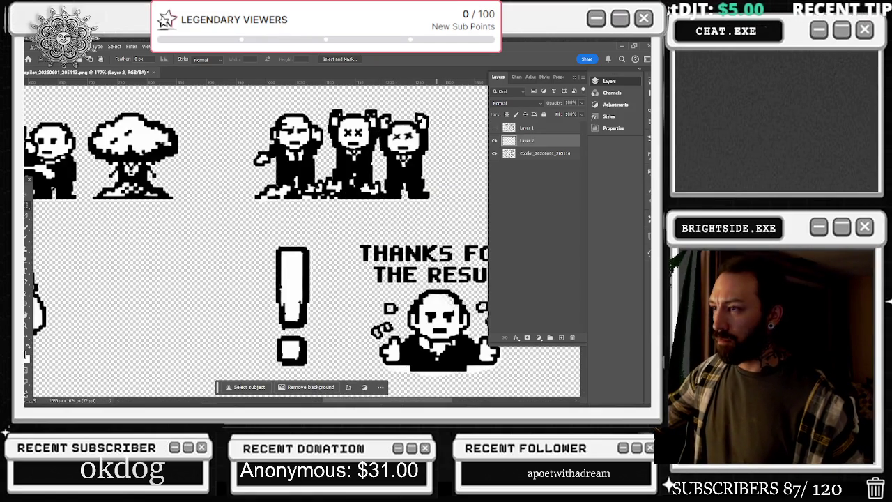
key("v")
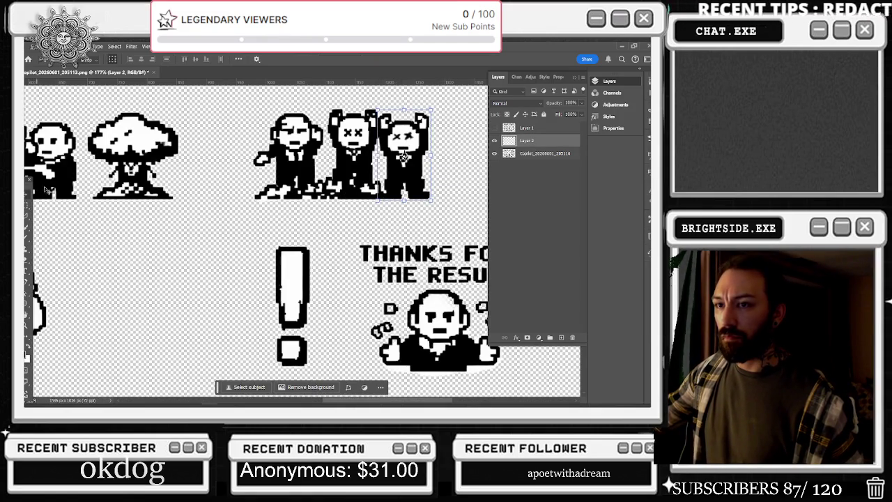
left_click_drag(403, 155, 240, 159)
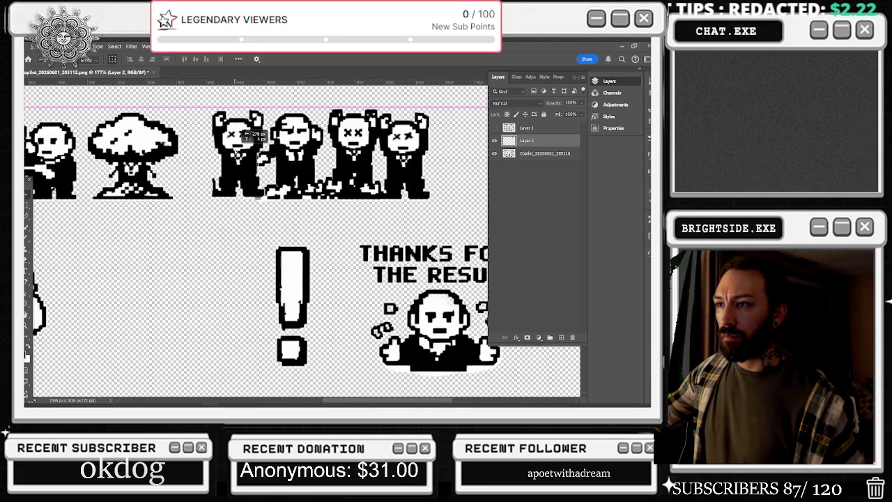
Step: Move Layer 2 beneath the Copilot layer
left_click_drag(545, 150, 544, 158)
left_click_drag(247, 185, 258, 190)
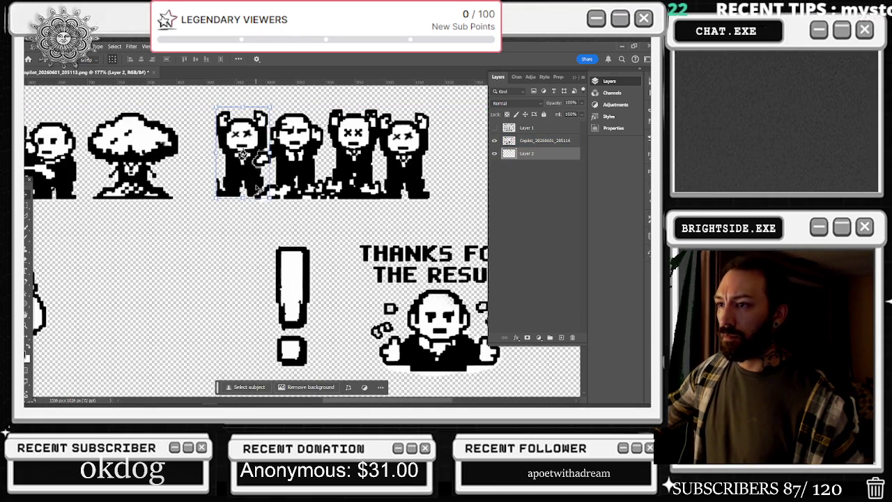
key("e")
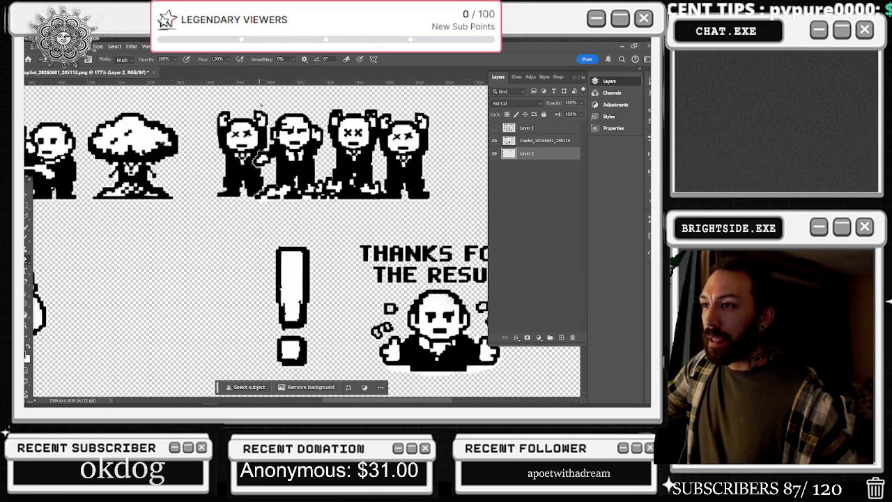
scroll(300, 131, "up", 2)
scroll(300, 131, "up", 1)
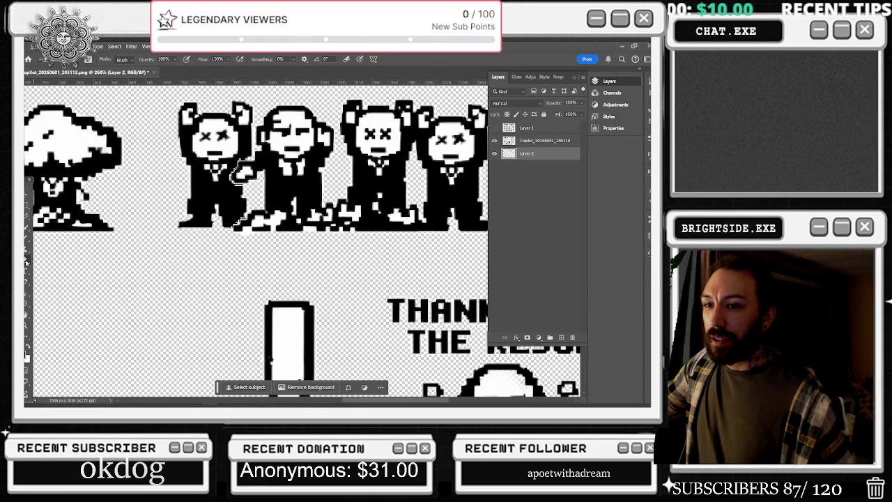
scroll(239, 154, "up", 2)
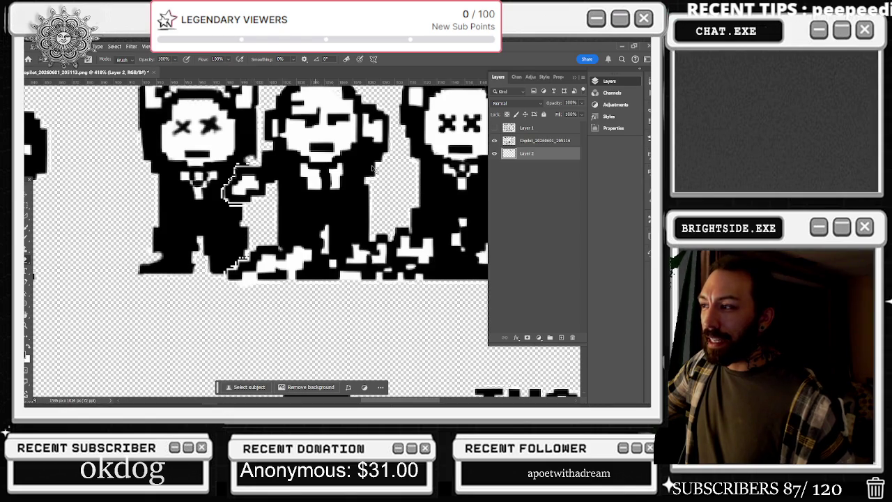
key("alt+bracketright")
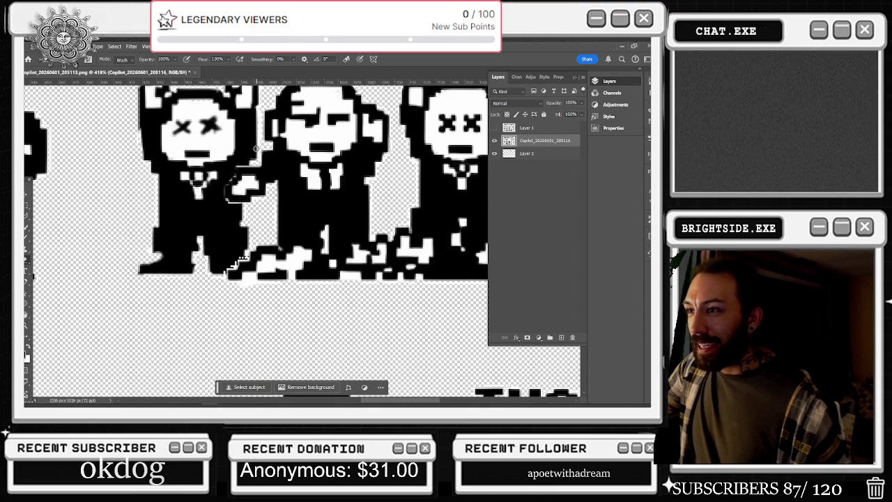
scroll(291, 153, "up", 1)
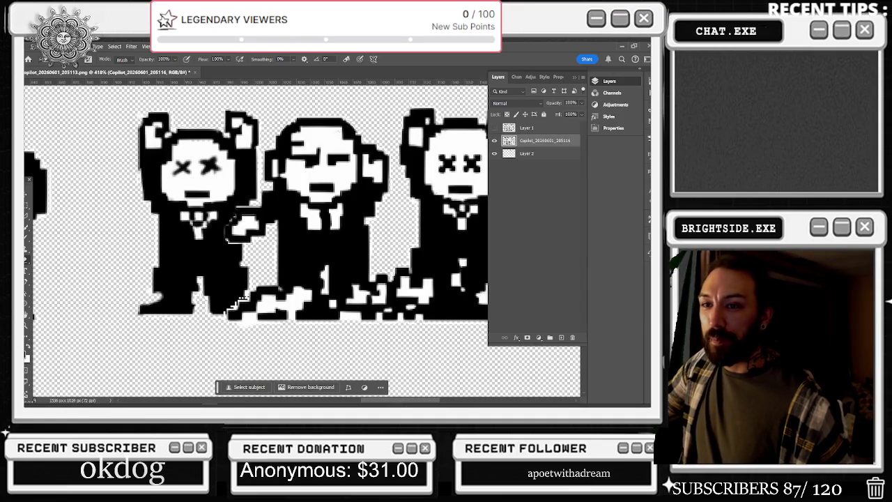
key("b")
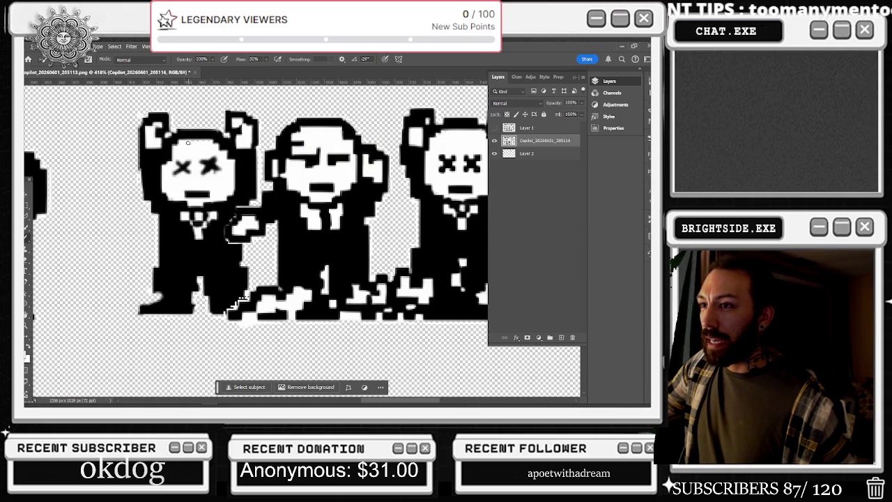
scroll(296, 146, "down", 3)
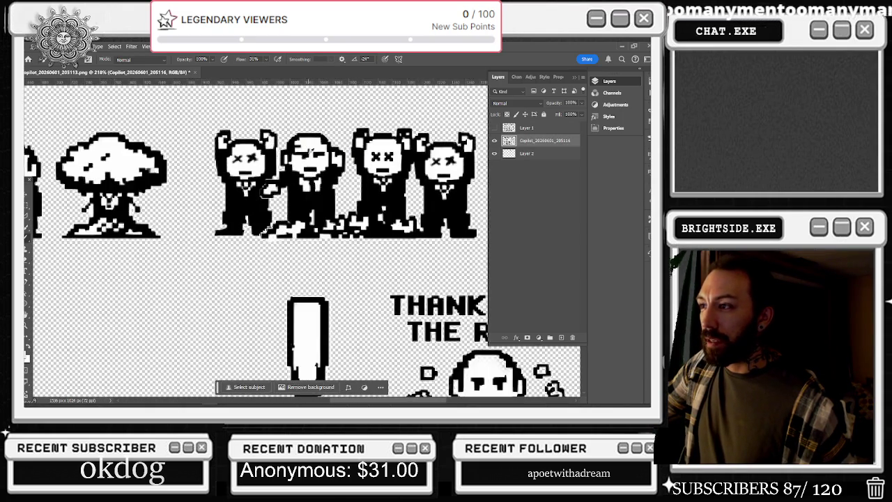
scroll(415, 162, "down", 2)
scroll(408, 161, "down", 3)
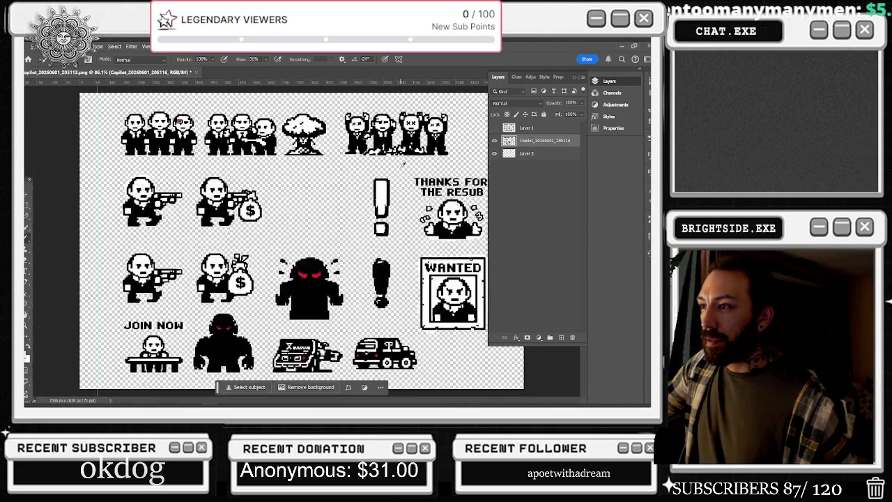
scroll(410, 163, "up", 2)
scroll(409, 164, "up", 3)
scroll(341, 178, "up", 2)
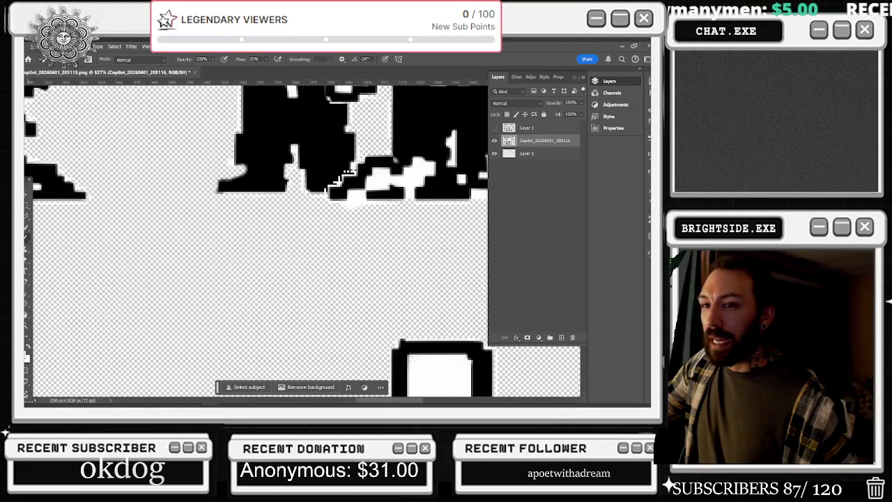
key("e")
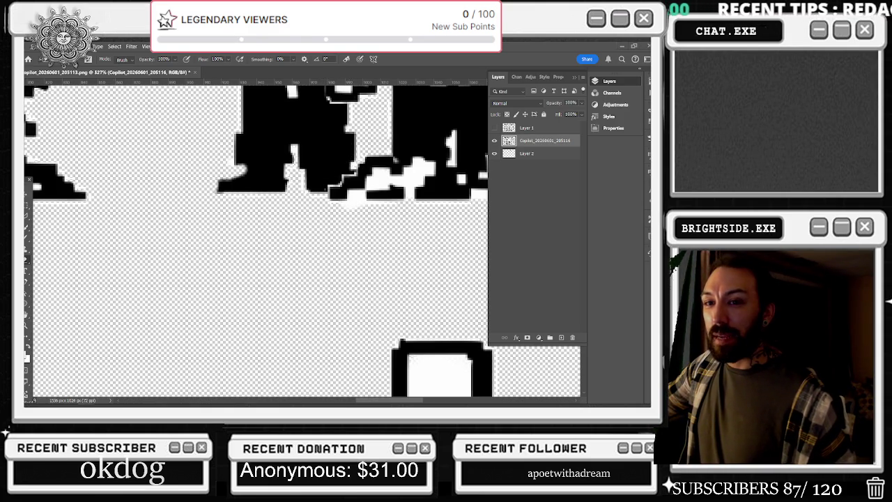
key("alt+Tab")
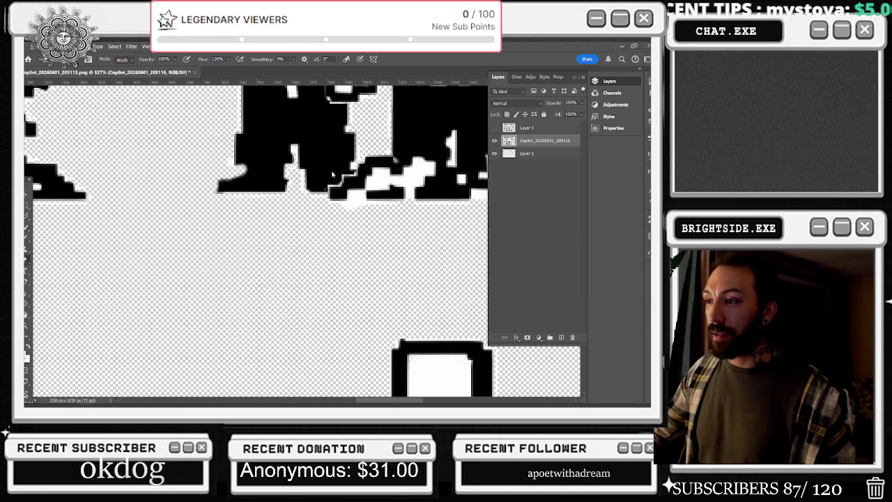
scroll(344, 165, "down", 5)
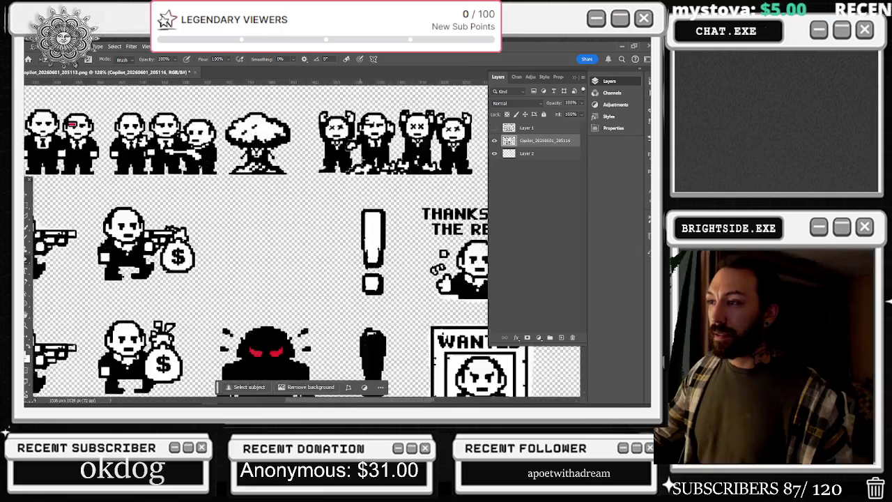
Step: Select the top row of sprites and nudge it to the right
scroll(396, 95, "down", 2)
scroll(396, 95, "down", 1)
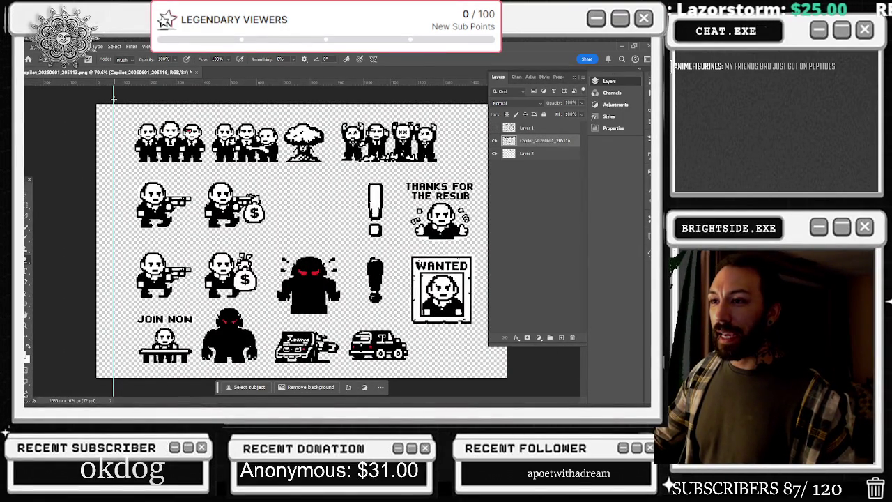
key("m")
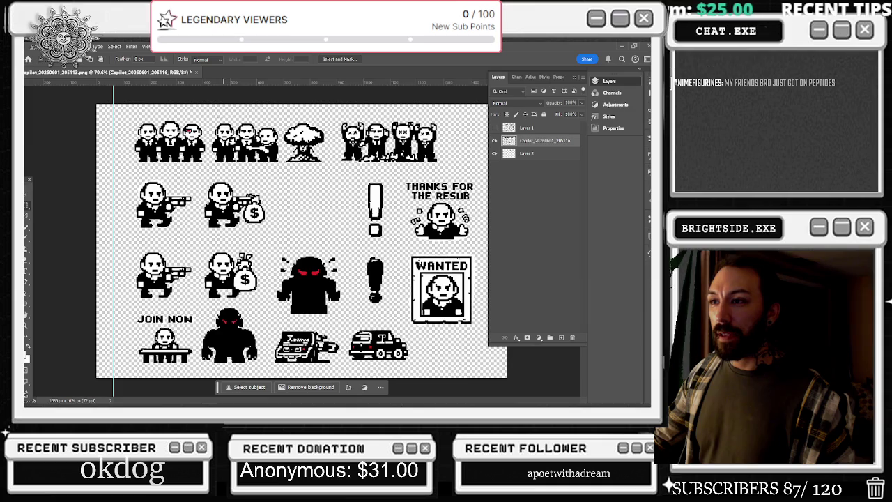
left_click_drag(206, 114, 455, 166)
left_click(26, 196)
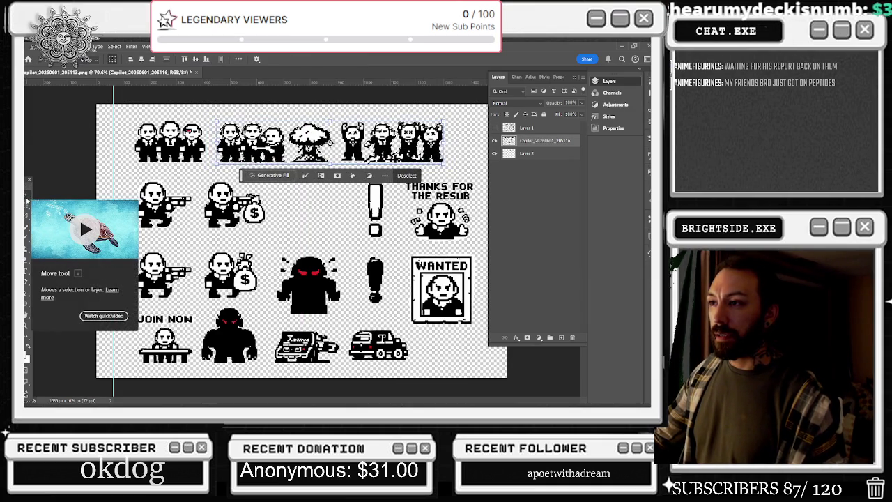
key("Right")
key("Right")
key("Right")
key("Right")
key("Right")
key("Right")
key("Right")
key("Right")
key("Right")
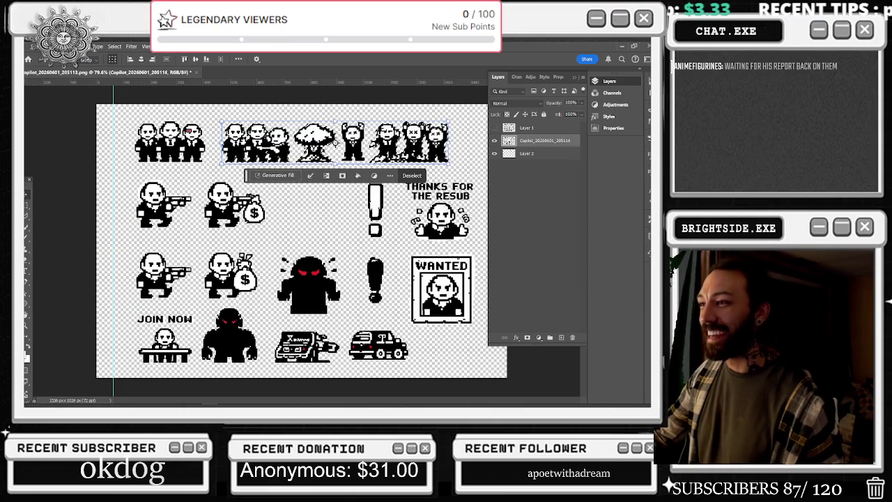
Step: Select the top-right sprite group and nudge it further right
left_click(29, 208)
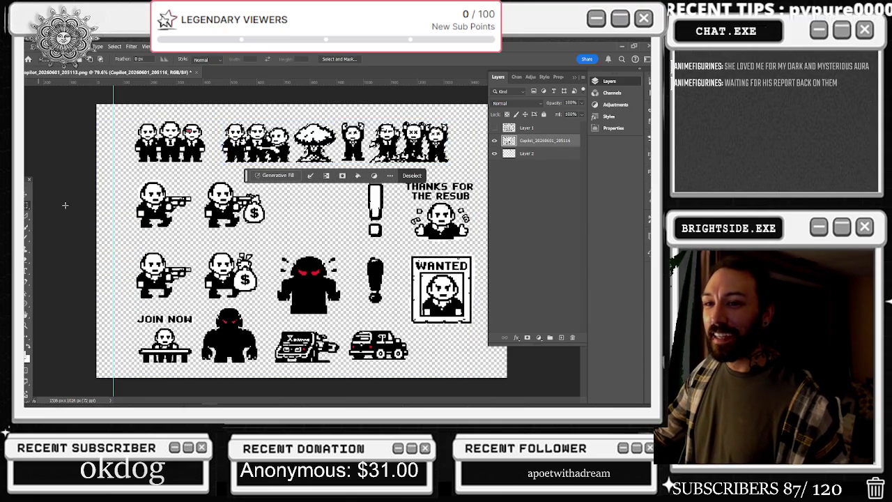
mouse_move(472, 117)
left_mouse_down()
mouse_move(367, 183)
mouse_move(366, 165)
left_mouse_up()
key("v")
key("Right")
key("Right")
key("Right")
key("Right")
key("Right")
key("Right")
key("Right")
key("Right")
key("Right")
key("Right")
key("Right")
key("Right")
Step: Deselect, return to Layer 2, and slide the lone mobster next to the group
left_click(542, 154)
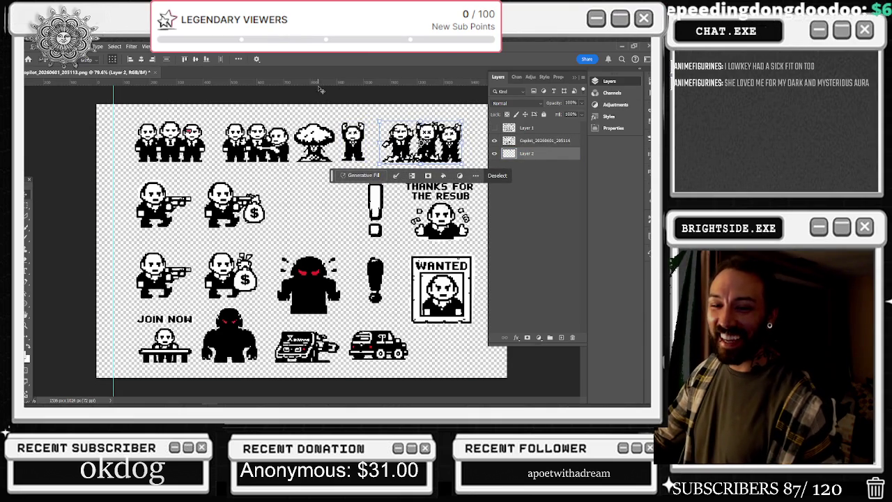
key("m")
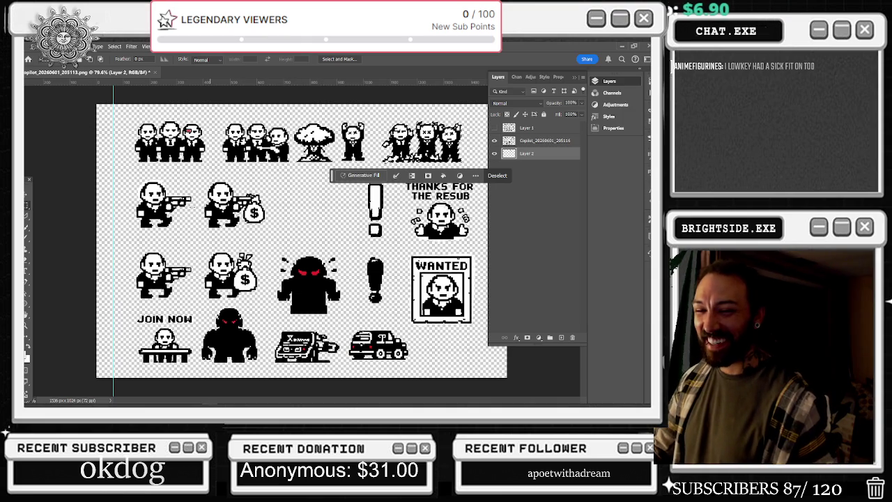
key("ctrl+d")
left_click(533, 142)
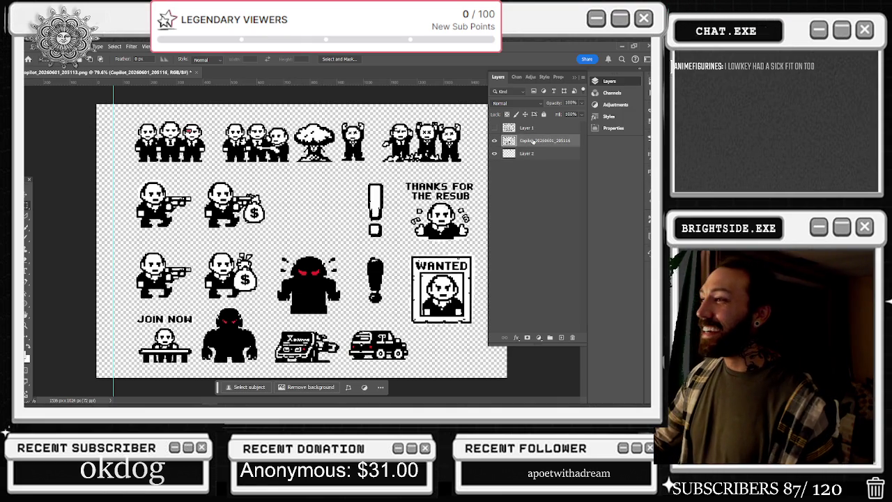
left_click(532, 155)
left_click(28, 195)
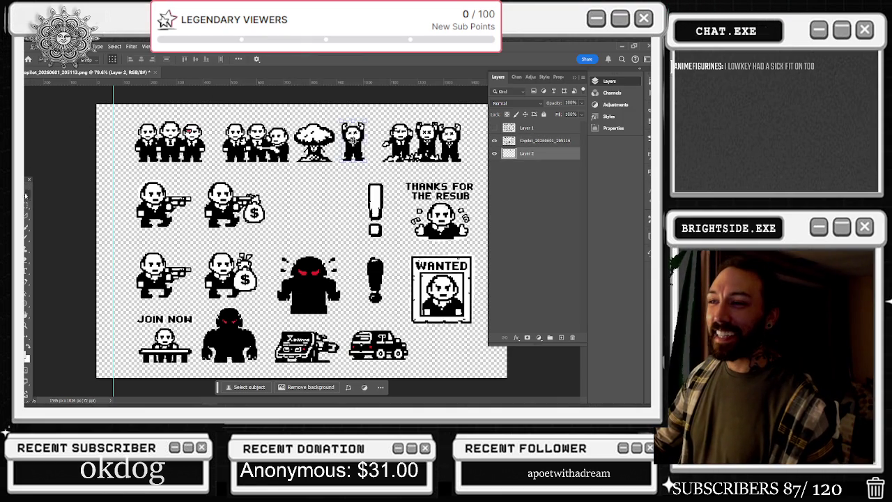
left_click_drag(361, 139, 376, 140)
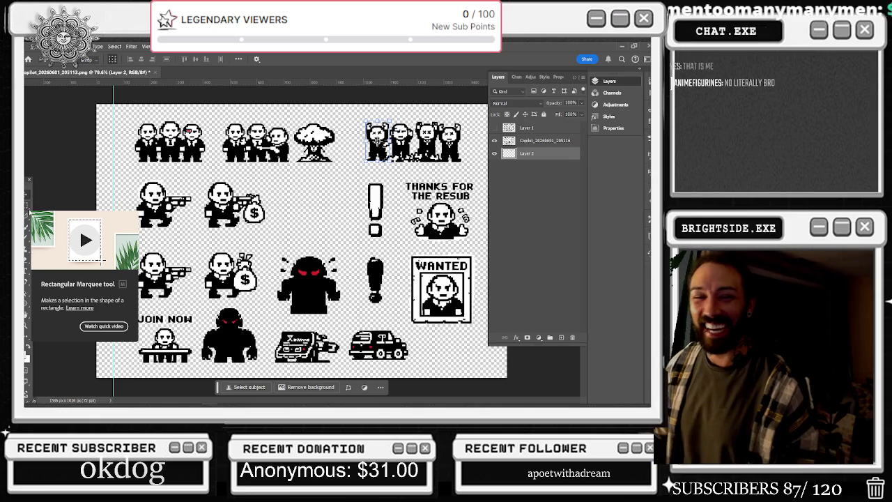
Step: Make the Copilot layer active with Alt+]
key("alt+bracketright")
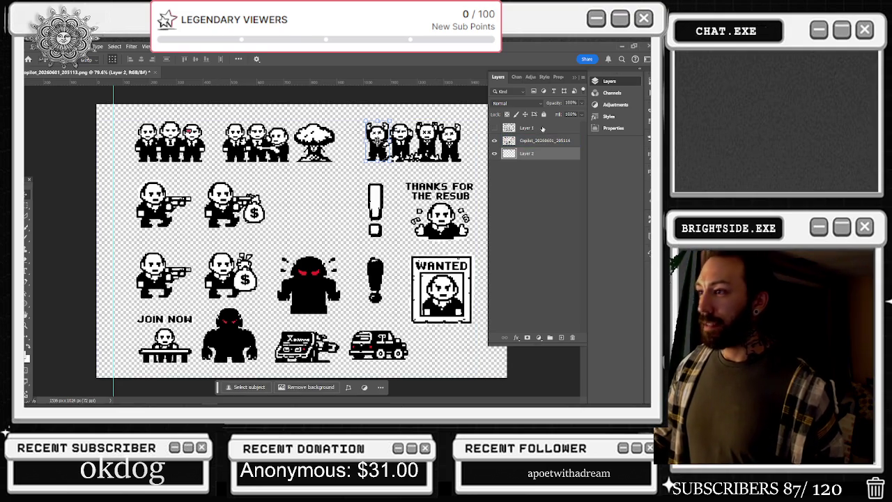
Step: Paste the mobster as a new layer, move it beside the top-right group, and rotate it 90°
key("ctrl+v")
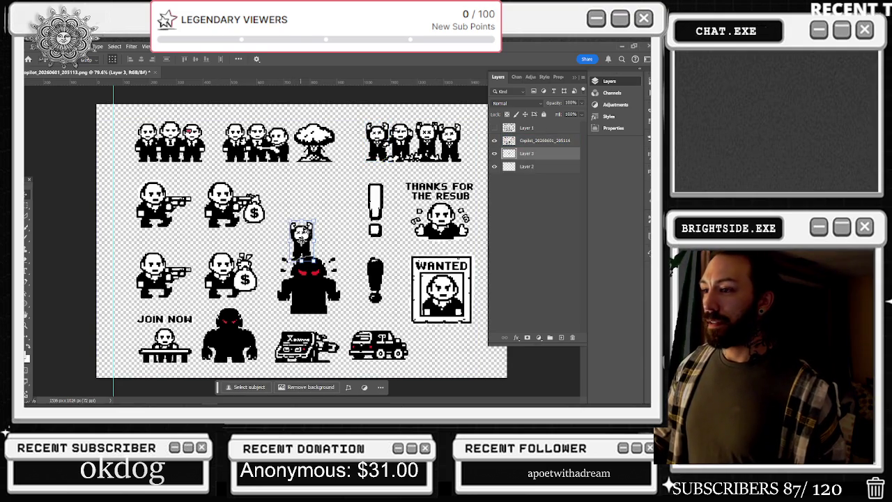
left_click_drag(301, 235, 402, 158)
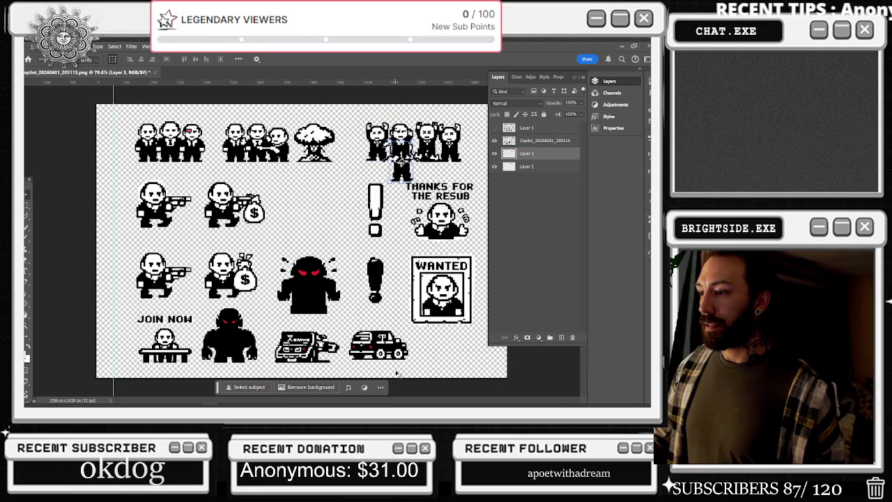
key("ctrl+t")
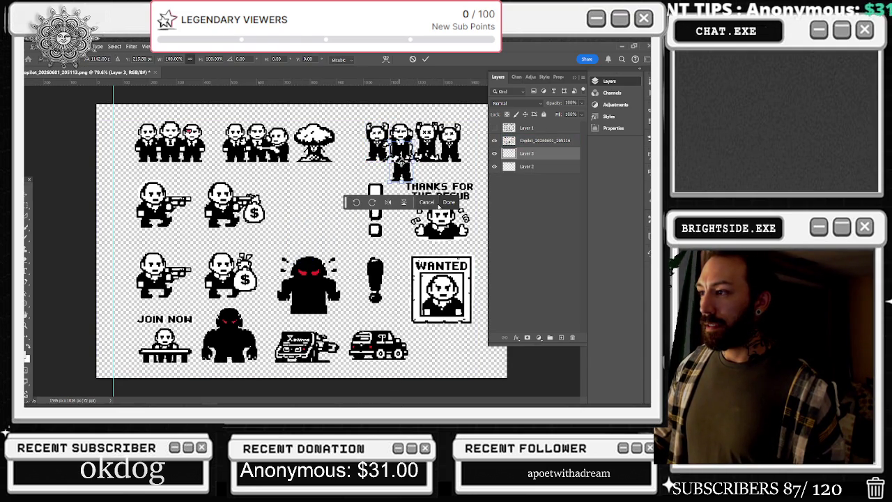
left_click(372, 202)
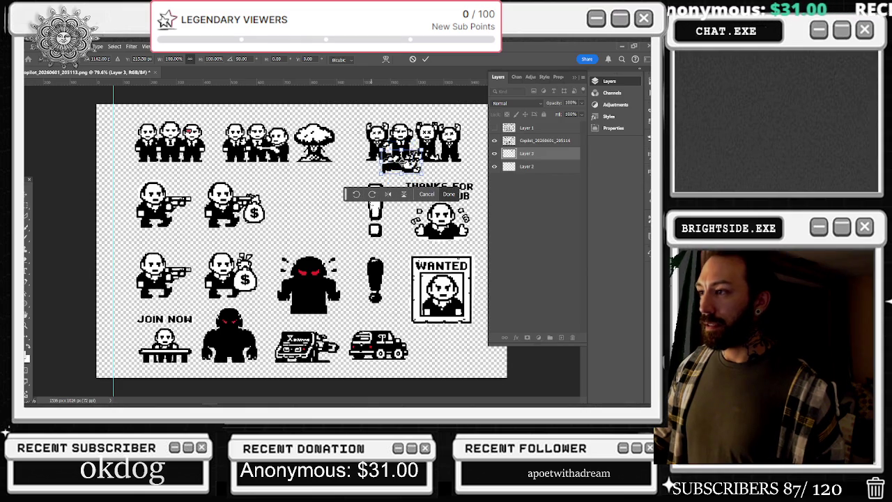
key("Return")
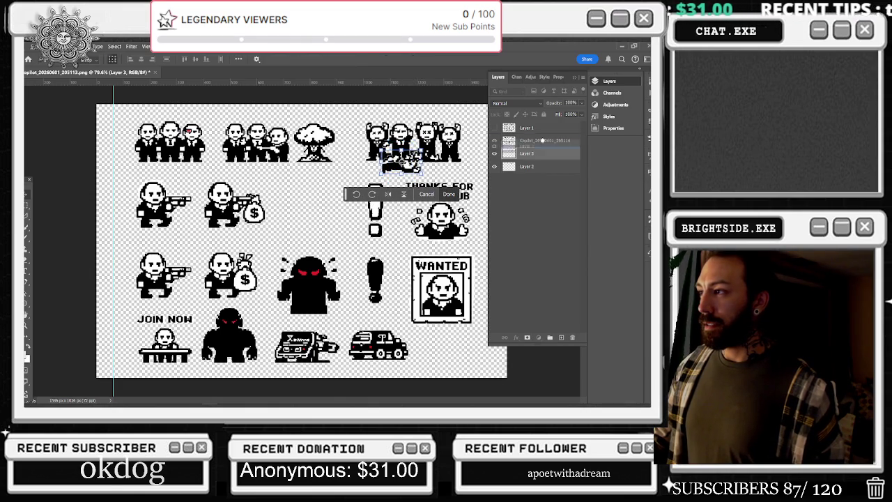
Step: Raise the fallen mobster's layer one level and position it under the group's feet
key("ctrl+bracketright")
mouse_move(401, 163)
left_mouse_down()
mouse_move(420, 152)
mouse_move(408, 162)
left_mouse_up()
key("ctrl+t")
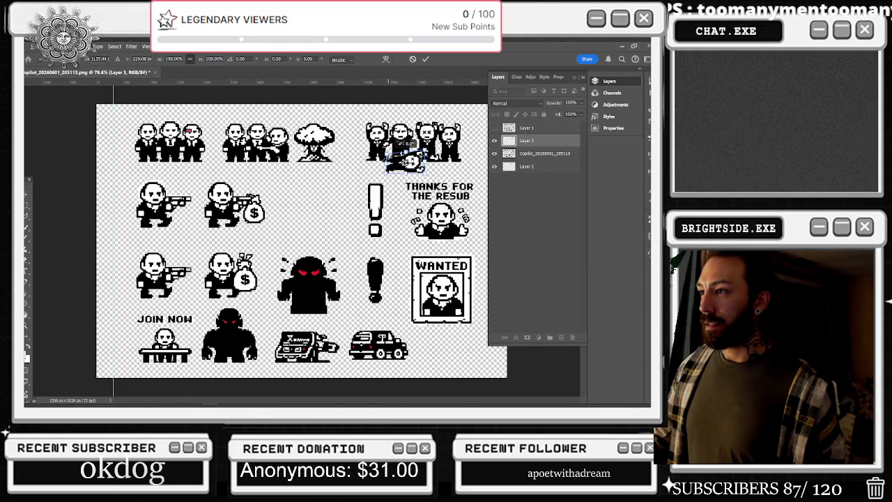
left_click_drag(410, 162, 437, 149)
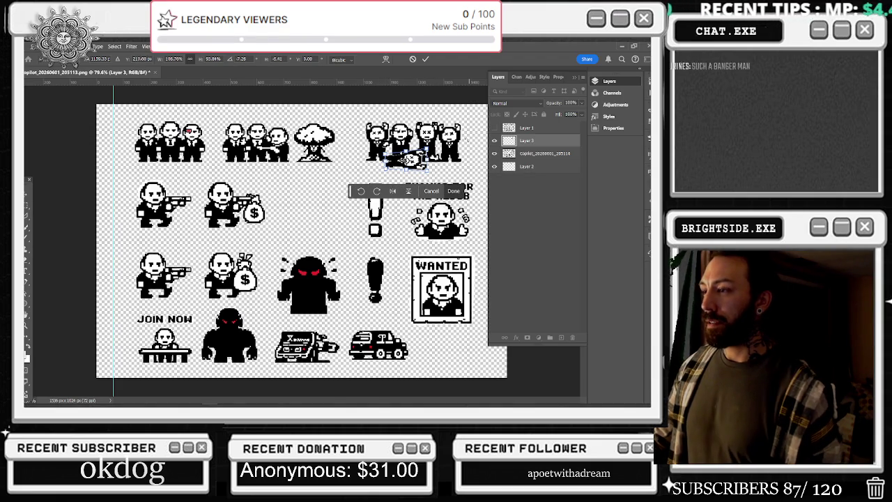
key("Return")
left_click(536, 154)
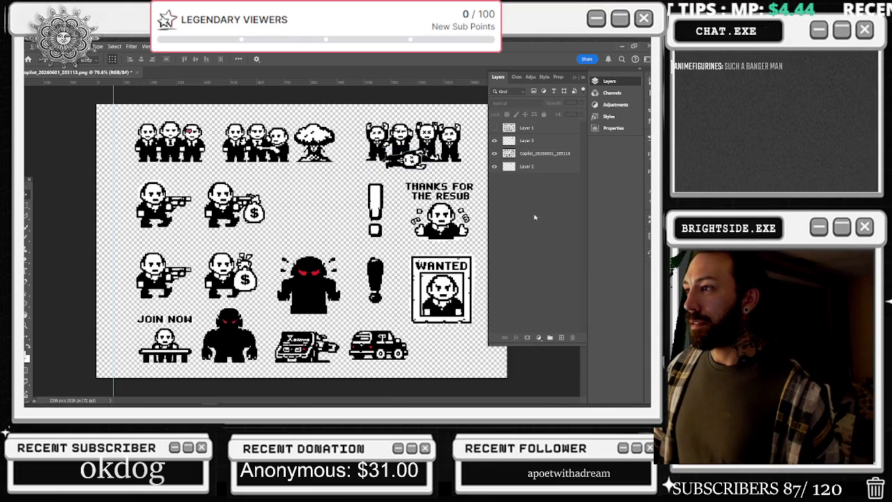
Step: Make Layer 2 active for painting with the Brush tool and its presets
left_click(536, 154, "ctrl")
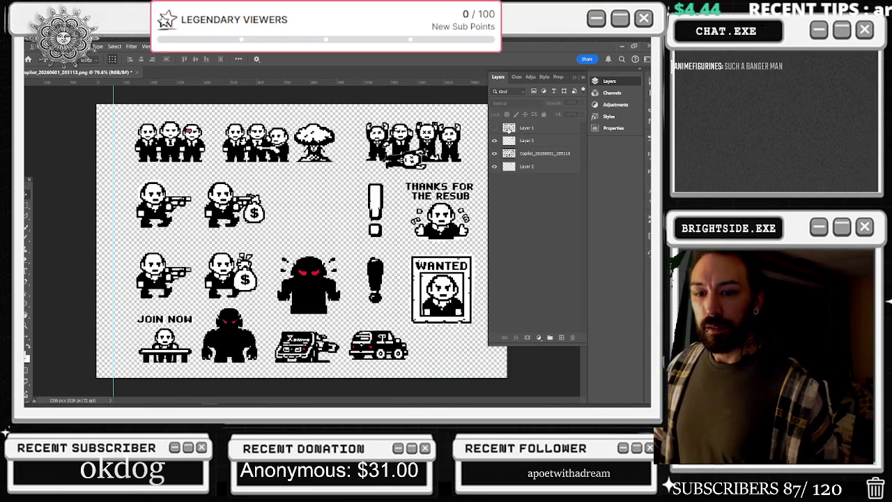
left_click(530, 140)
left_click(530, 140, "ctrl")
key("b")
left_click(542, 167)
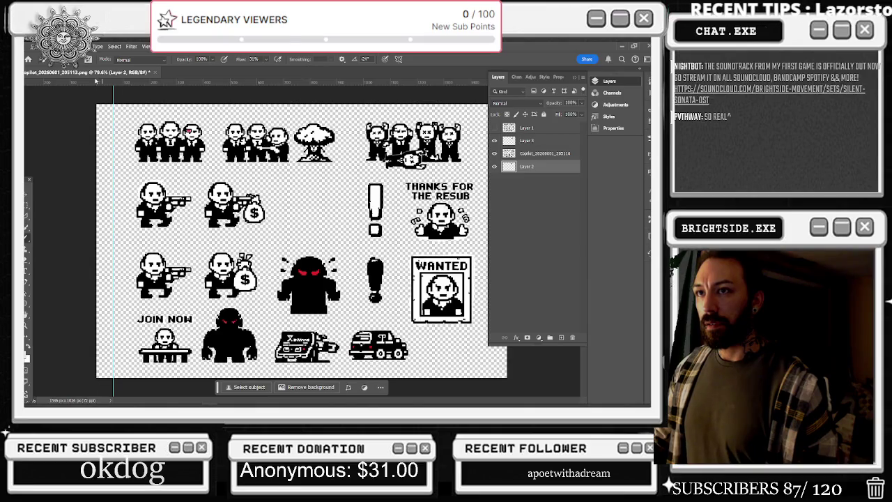
left_click(80, 61)
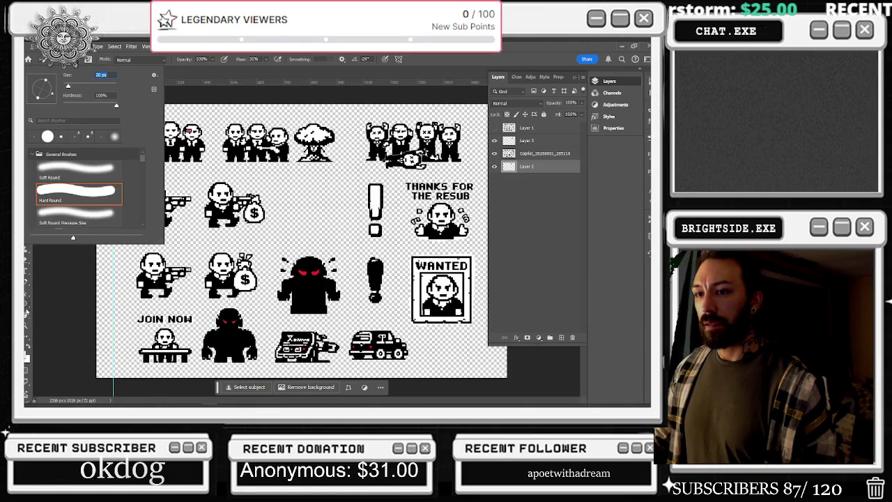
Step: Set the foreground colour to #ff0000 and paint the blood pool under the fallen mobster
left_click(26, 355)
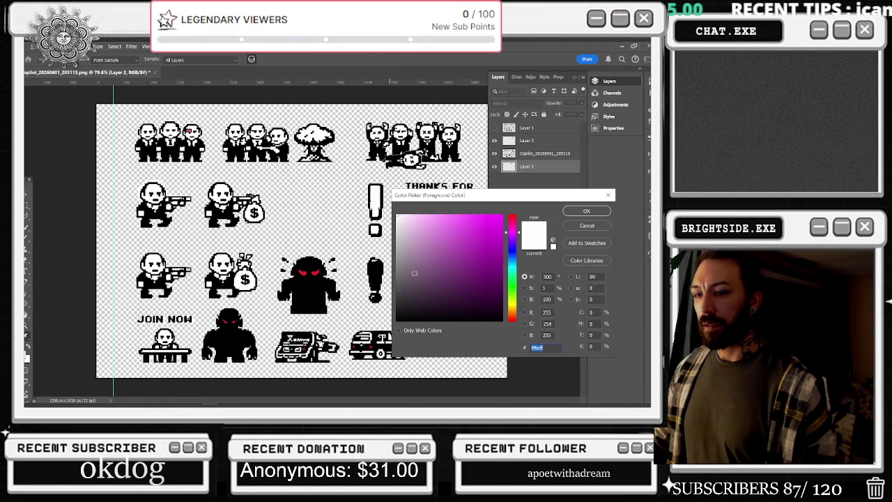
type("ff0000")
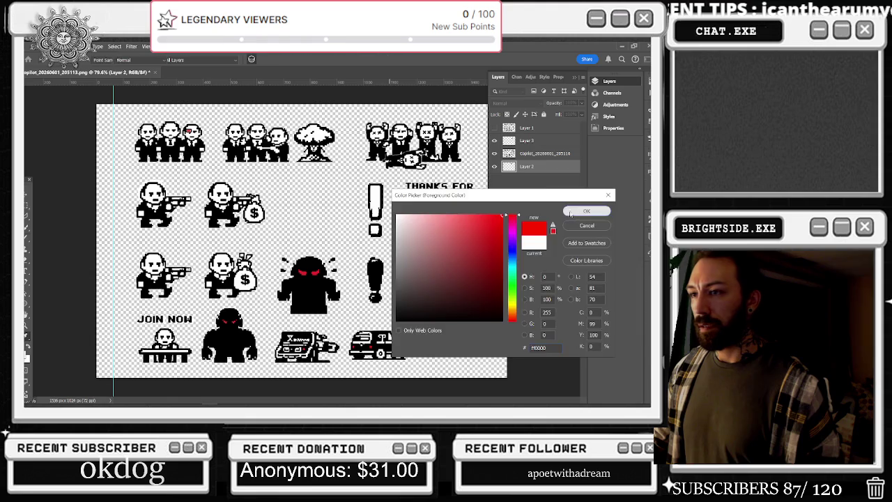
key("Return")
scroll(374, 191, "up", 2)
left_click_drag(385, 149, 379, 160)
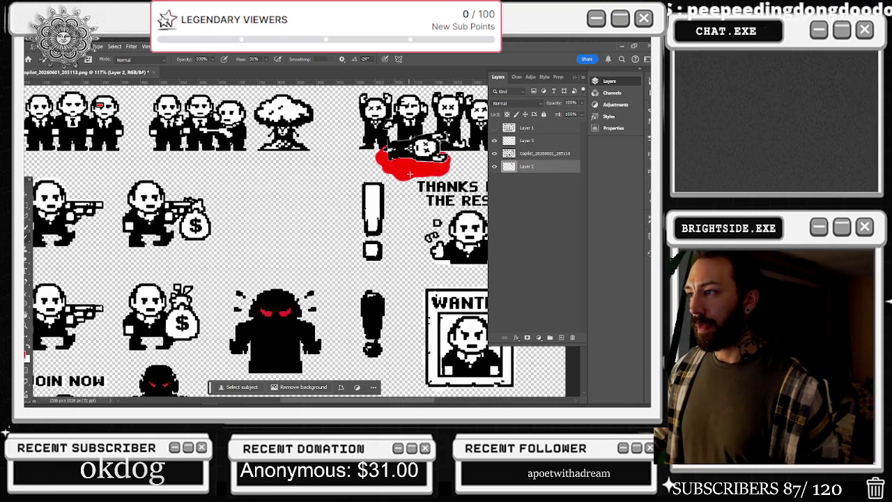
scroll(340, 212, "down", 4)
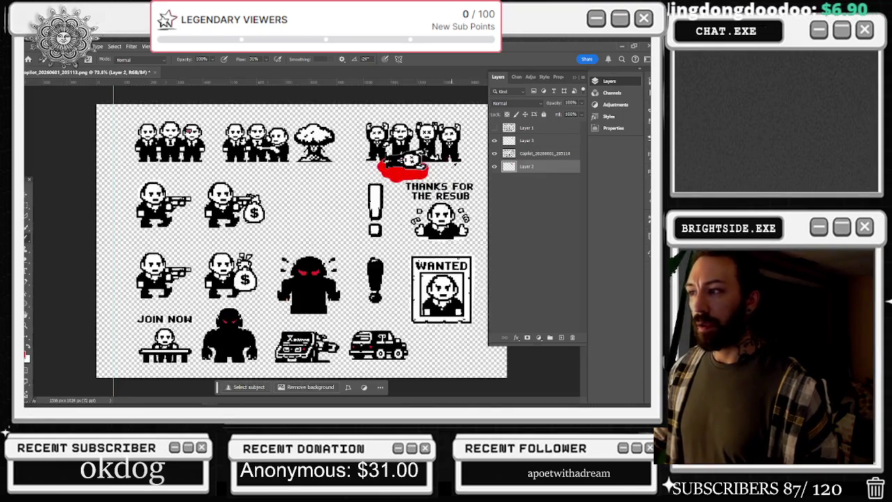
Step: Shrink the THANKS FOR THE RESUB sticker to about 82% and nudge it slightly right
left_click(27, 204)
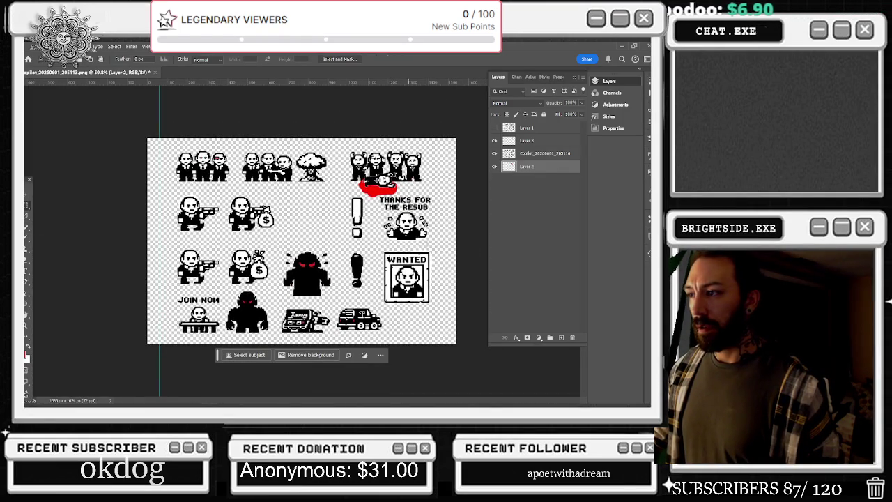
left_click_drag(436, 244, 379, 196)
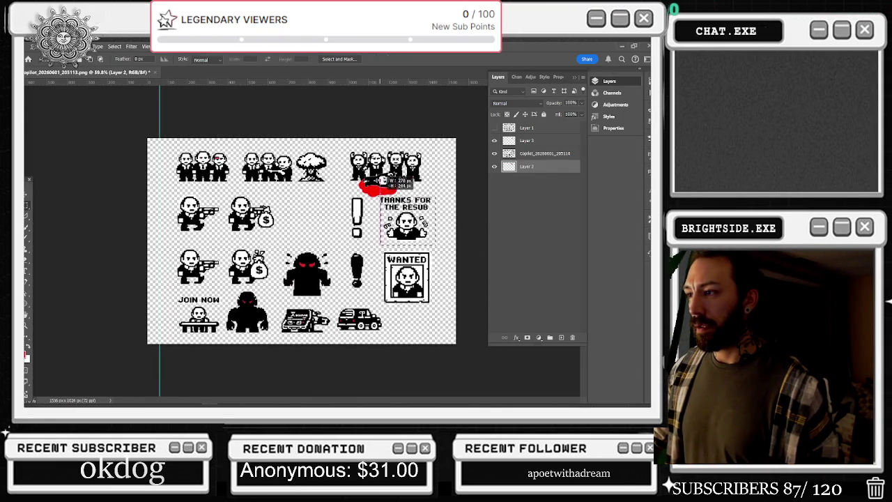
left_click(540, 154)
key("v")
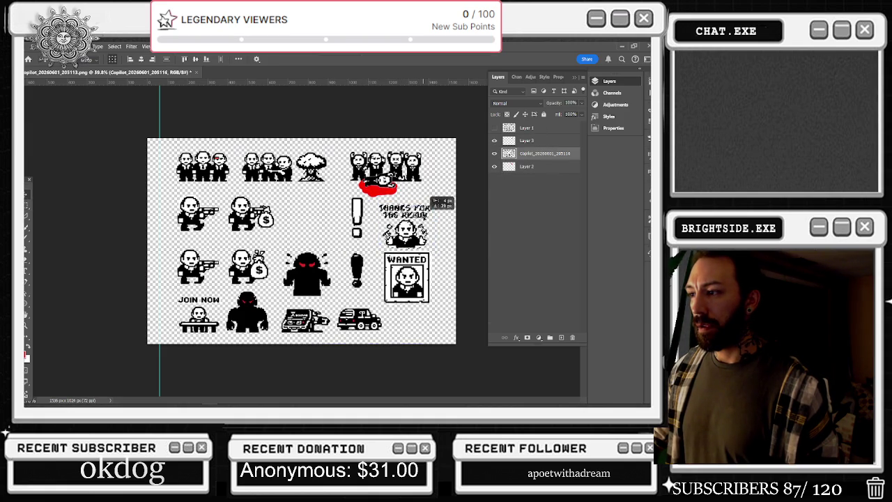
key("ctrl+t")
mouse_move(436, 196)
left_mouse_down()
mouse_move(409, 220)
mouse_move(423, 203)
left_mouse_up()
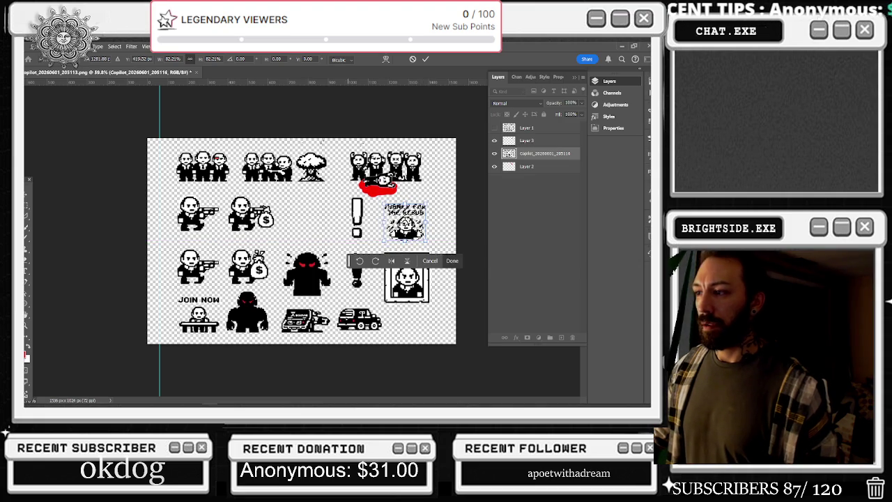
key("shift+Right")
key("shift+Right")
key("Return")
scroll(362, 216, "up", 2)
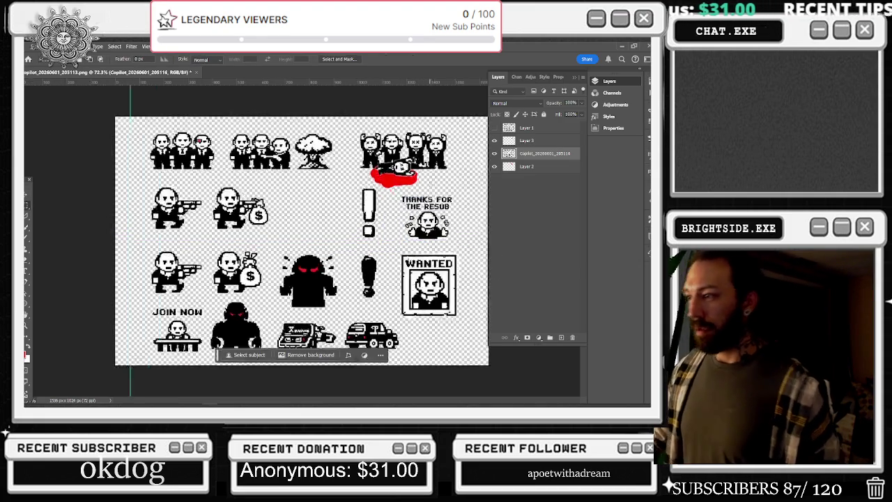
scroll(362, 216, "up", 2)
scroll(362, 216, "up", 3)
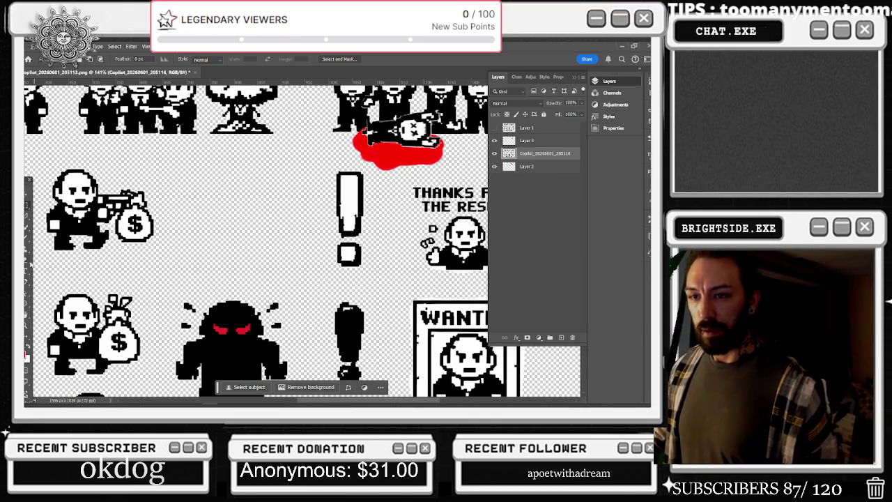
Step: Select the Brush tool and zoom in on the THANKS FOR THE RESUB sticker area
key("b")
scroll(471, 223, "up", 2)
scroll(471, 223, "up", 1)
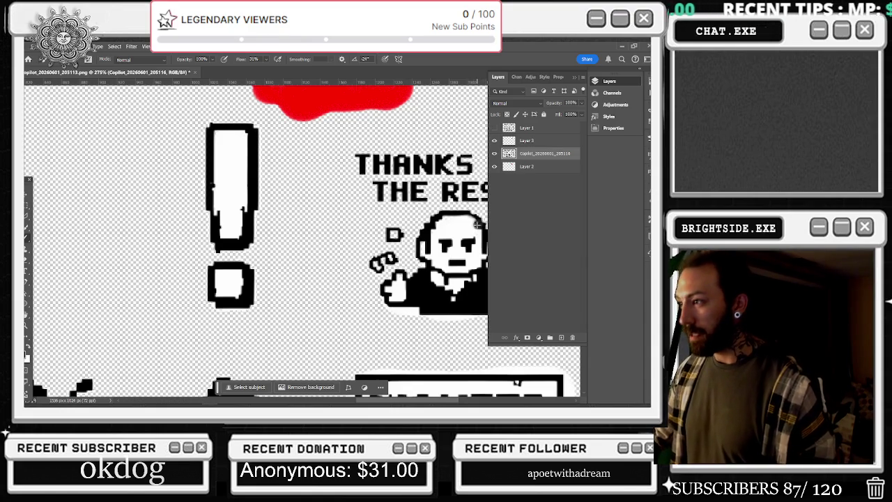
Step: Bring the browser window with the YouTube music video in front of Photoshop
key("super")
key("alt+Tab")
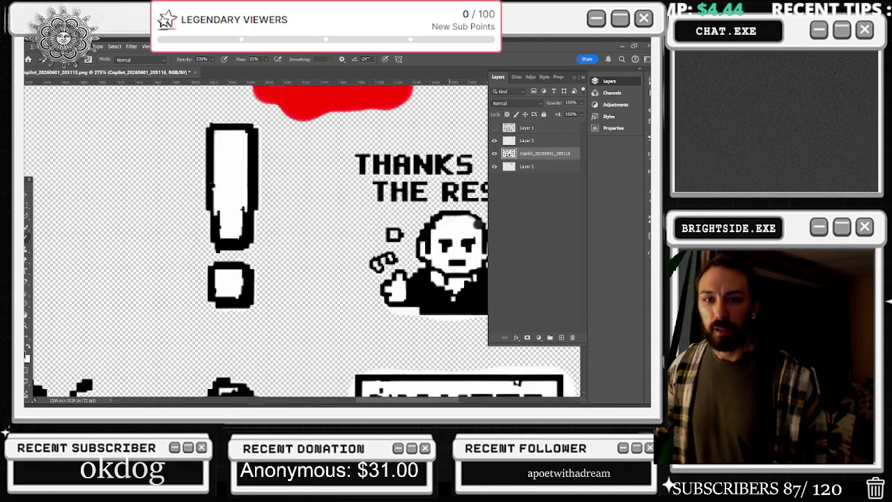
key("alt+Tab")
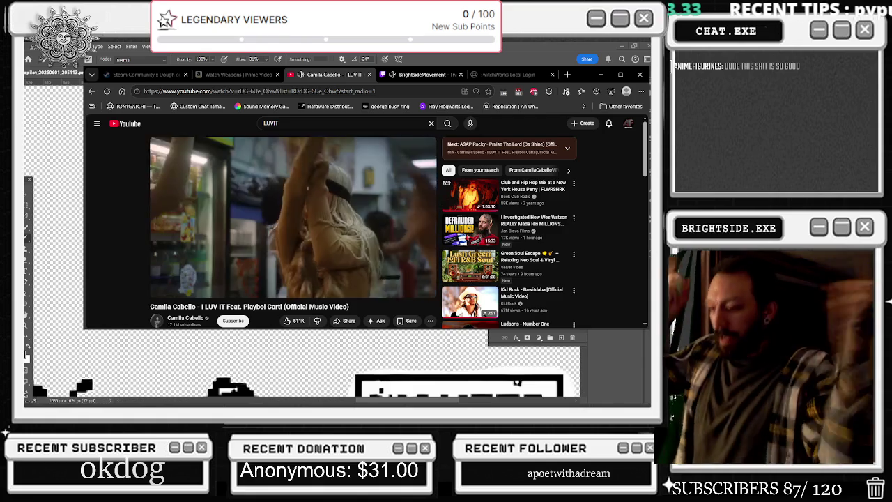
Step: Skip the I LUV IT video back, adjust its volume, and resume playing from 2:45
left_click(330, 239)
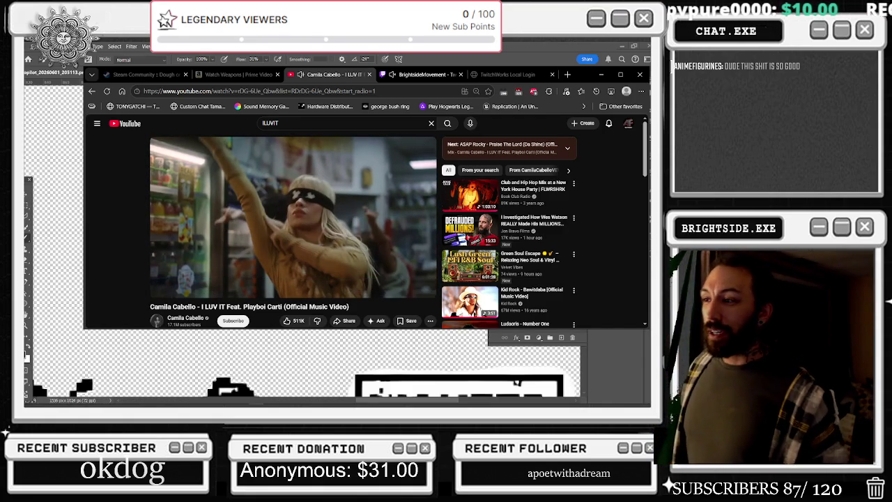
left_click(321, 207)
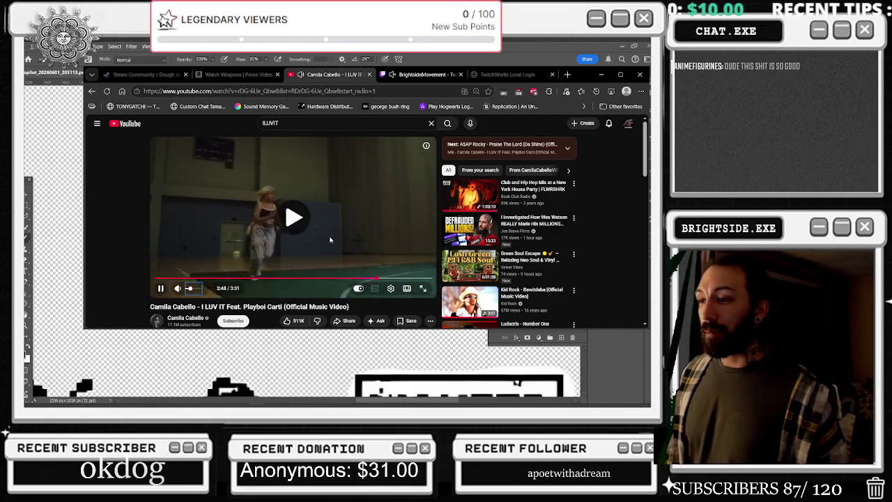
left_click(327, 233)
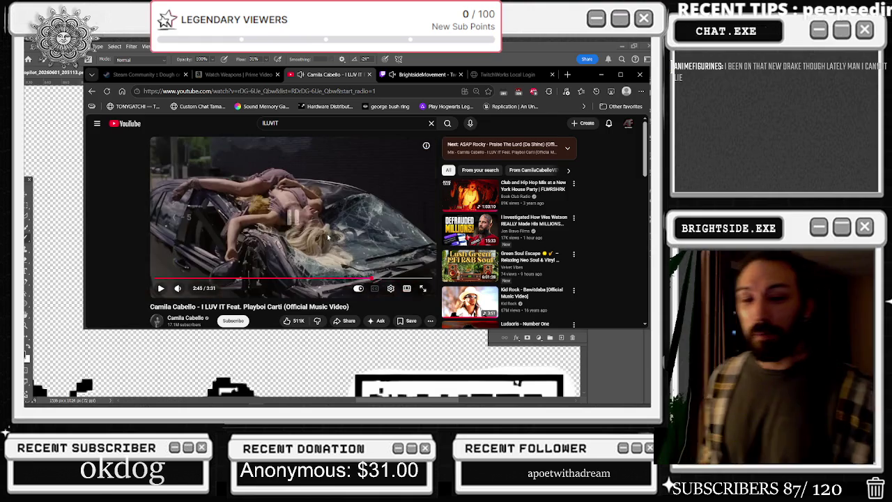
left_click(327, 234)
key("Left")
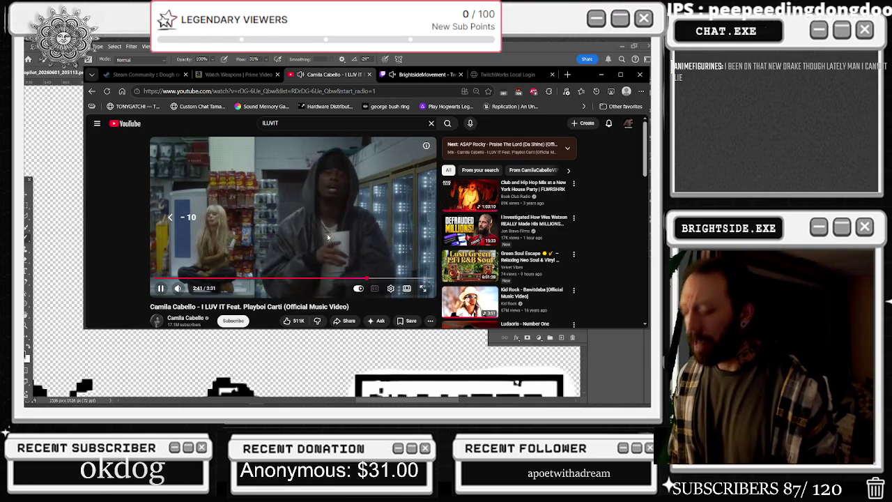
key("Left")
key("Down")
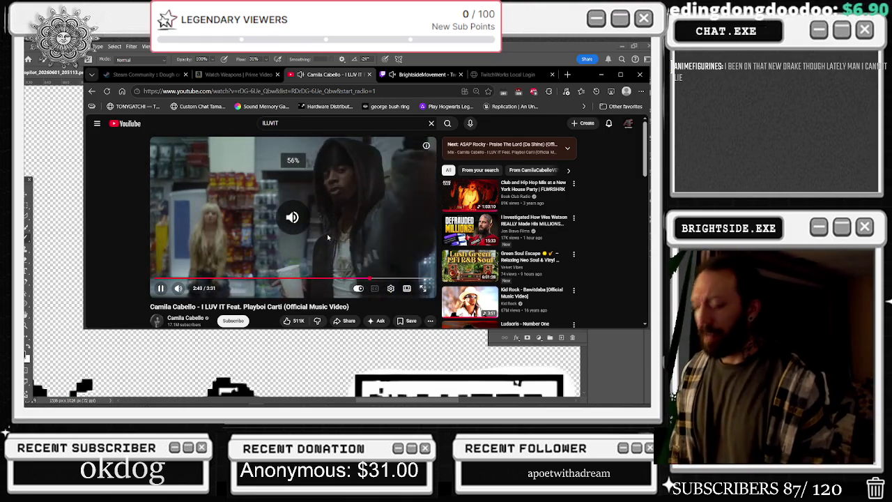
left_click(327, 234)
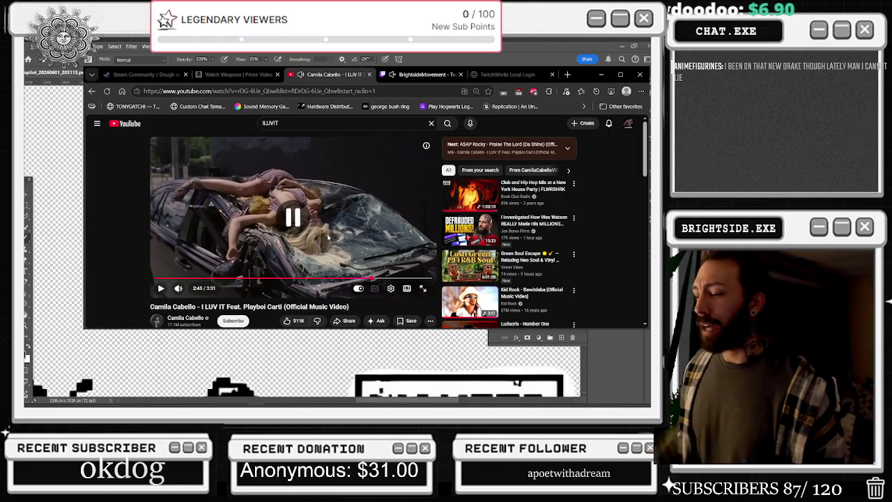
left_click(372, 231)
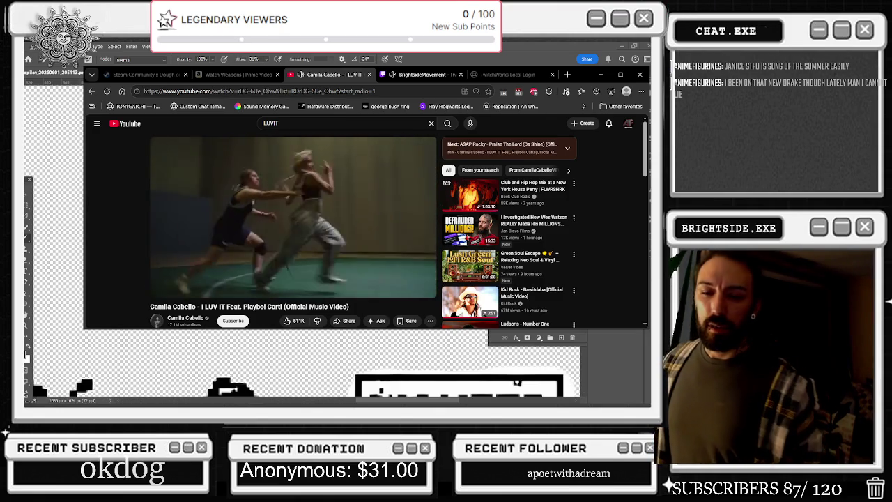
mouse_move(292, 210)
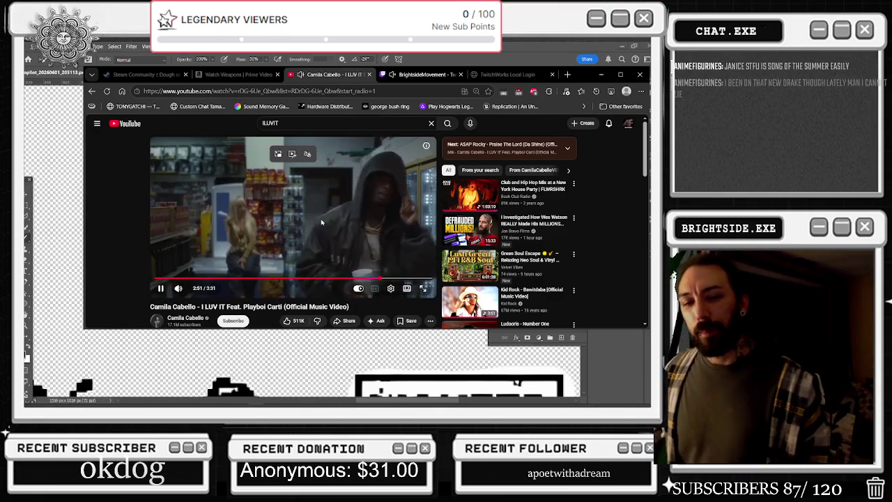
Step: Drag the I LUV IT video from 2:52 back to around 2:29 and keep it playing
left_click(291, 251)
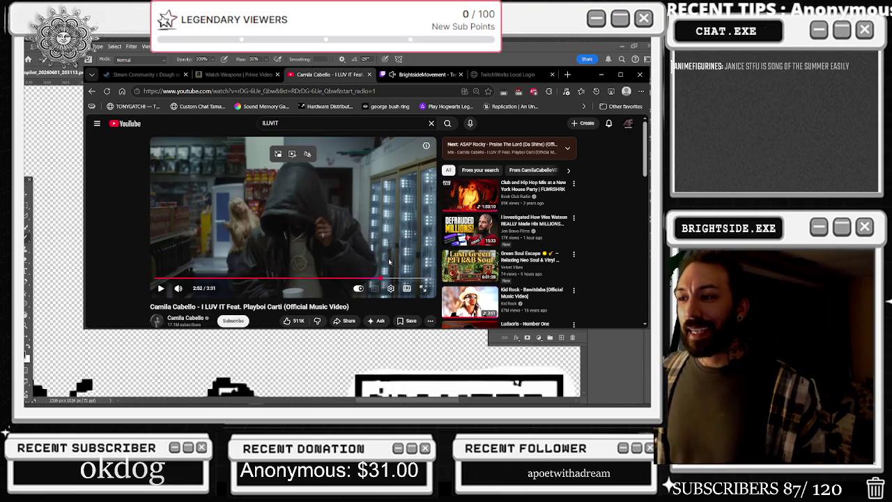
left_click_drag(377, 278, 334, 278)
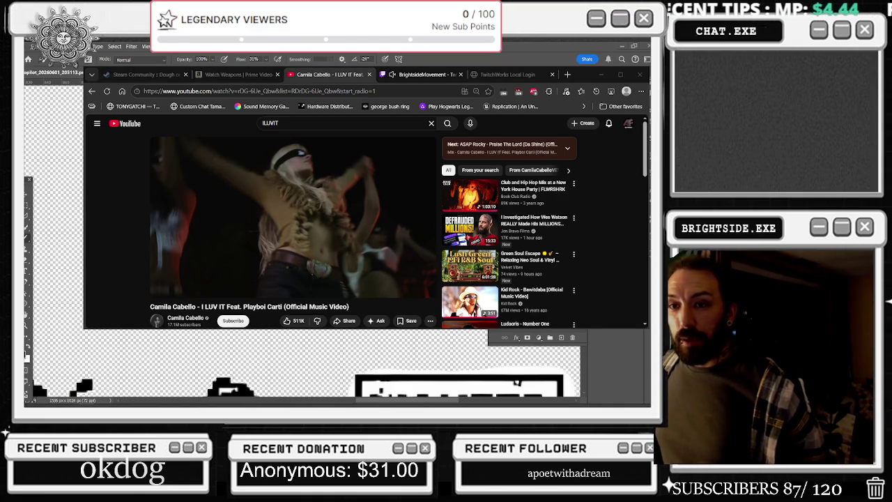
left_click(300, 213)
left_click(303, 213)
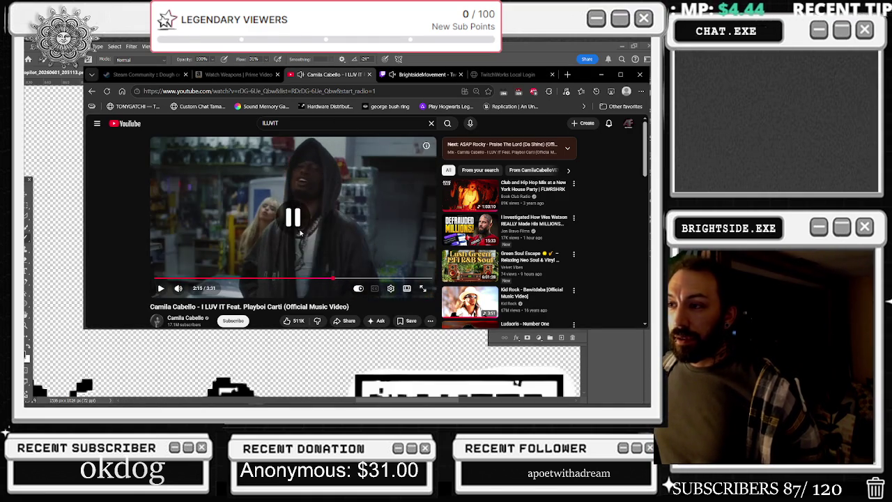
left_click(307, 208)
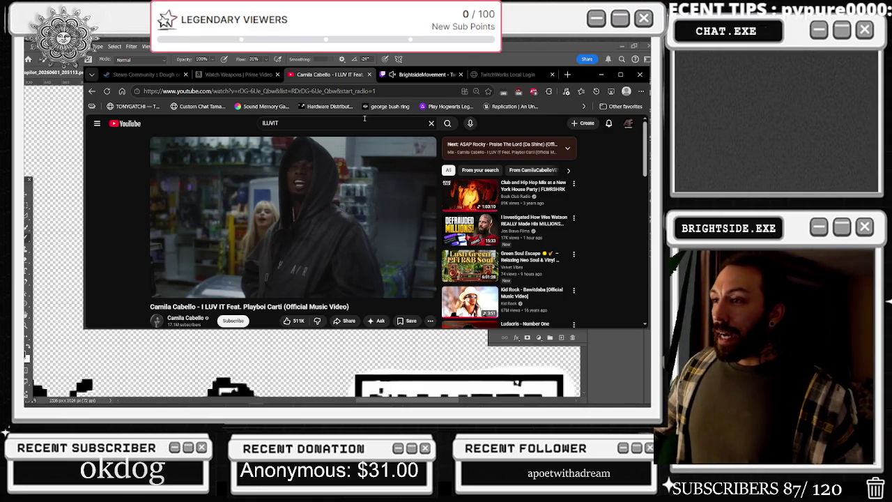
left_click(340, 120)
Step: Search 'janice stfu drake music video' and open the Drake - Janice STFU result
type("janice")
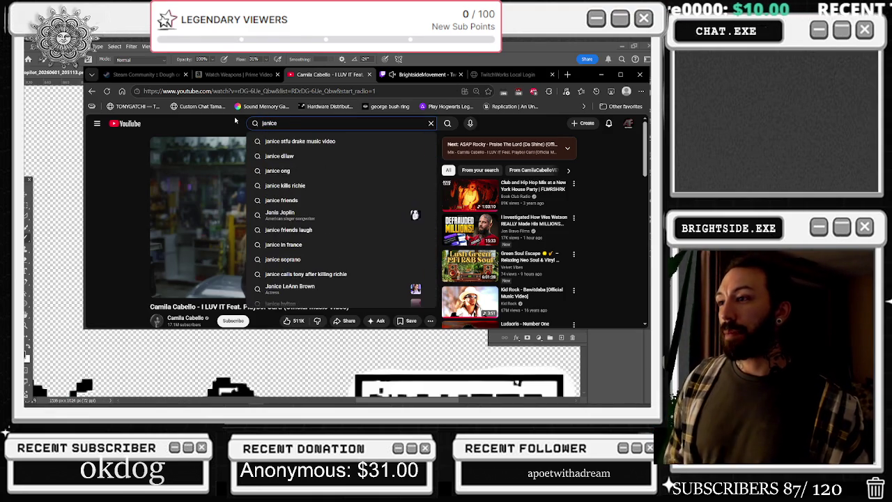
key("Down")
key("Return")
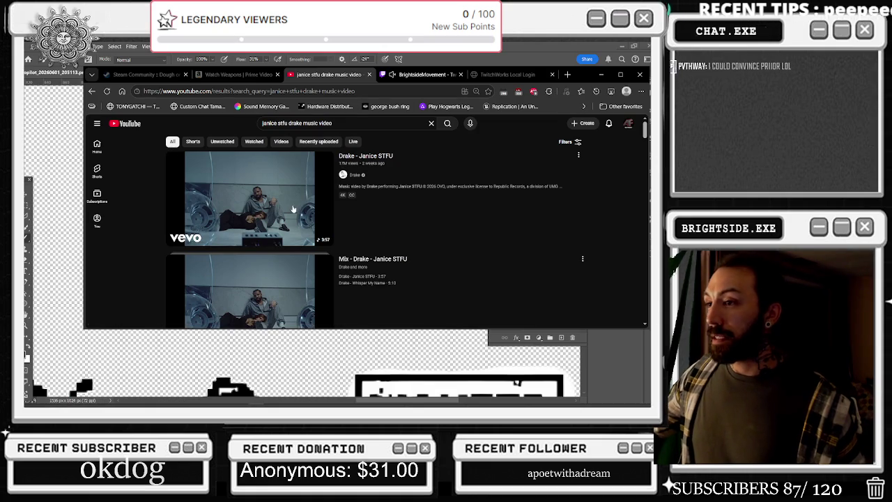
left_click(294, 209)
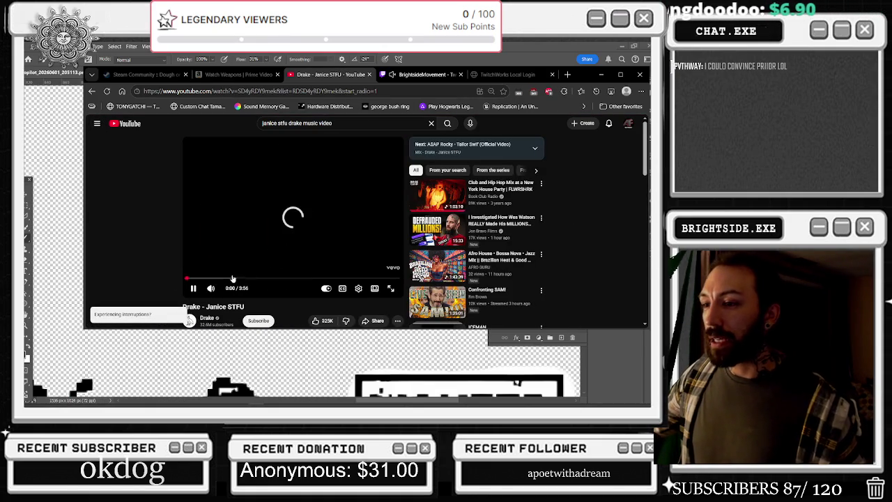
Step: Start the Janice STFU video playing and open its playback settings
key("space")
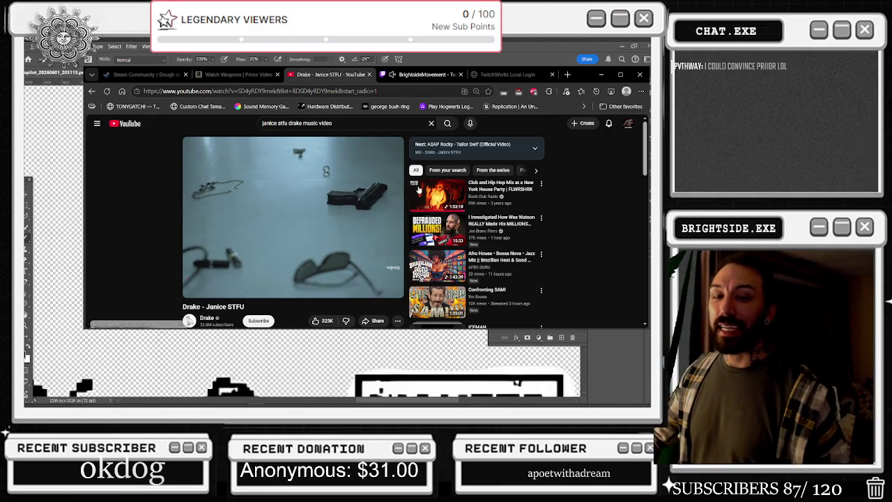
left_click(354, 221)
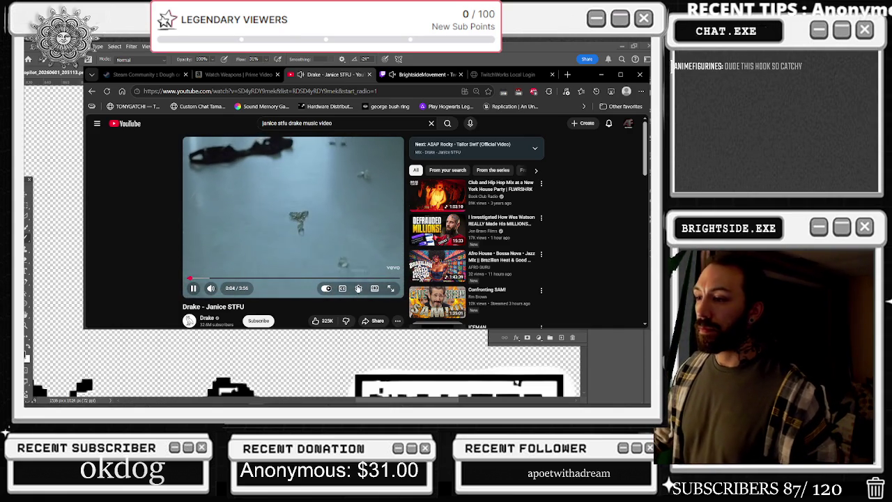
left_click(358, 288)
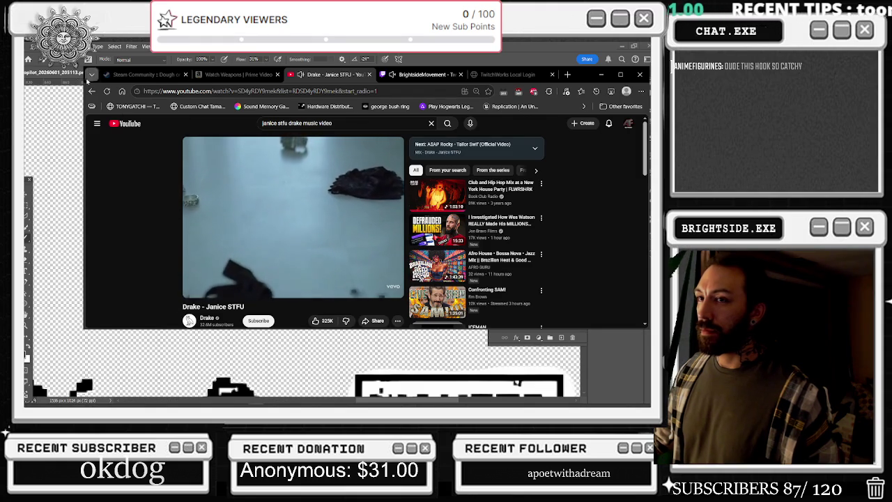
left_click(53, 119)
Step: Make Layer 2 the active layer instead of the Copilot image layer
scroll(253, 212, "down", 3)
scroll(312, 180, "down", 2)
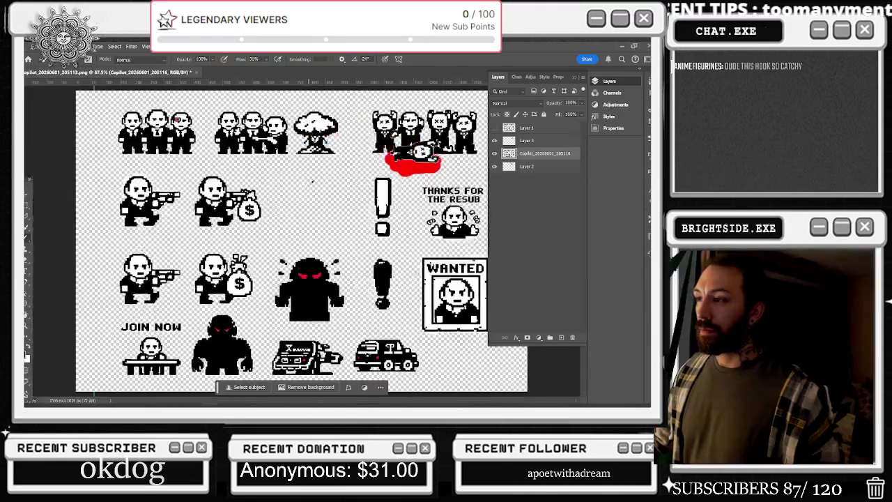
scroll(469, 187, "up", 3)
scroll(469, 188, "up", 1)
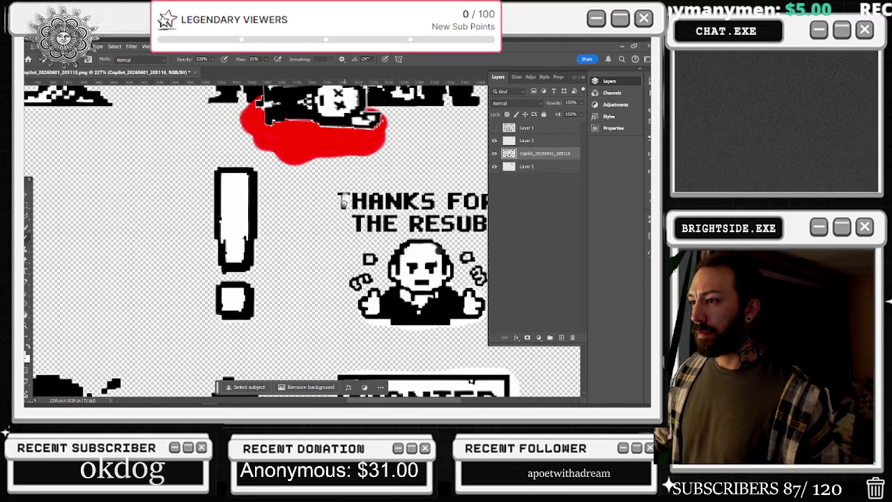
left_click(545, 168)
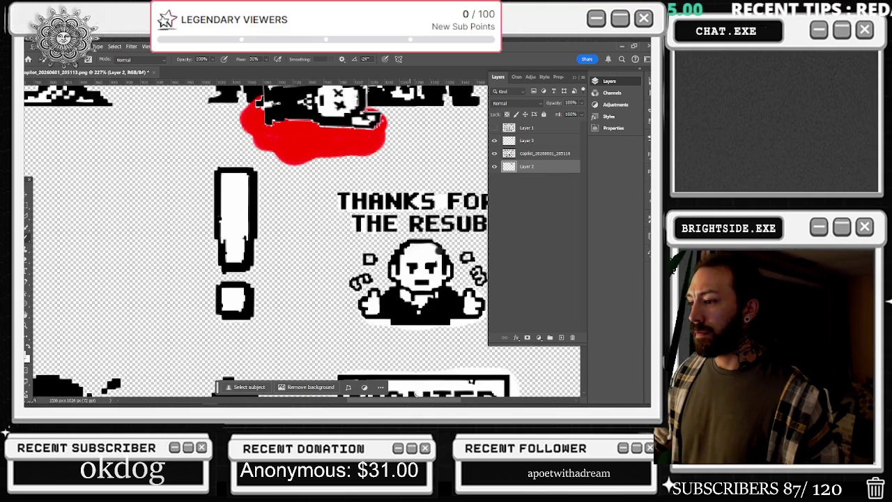
scroll(227, 224, "right", 5)
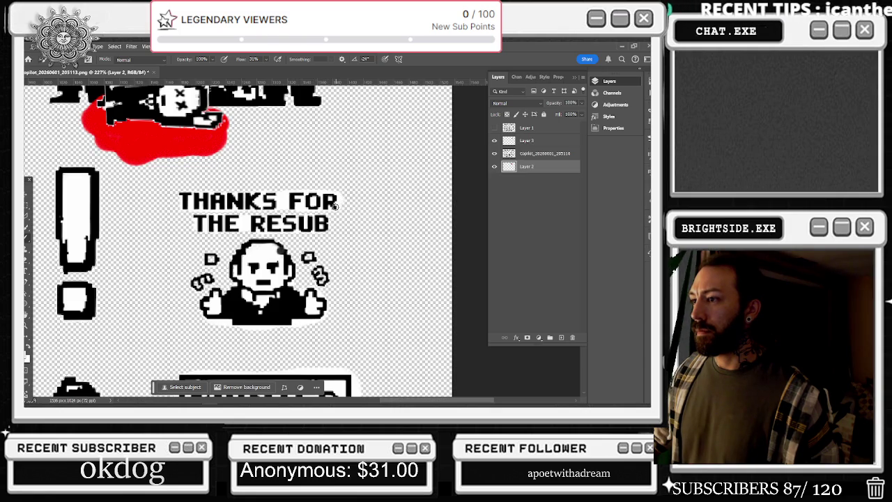
Step: Try rectangular marquee selections around FOR and the THE–RESUB gap, then deselect
key("m")
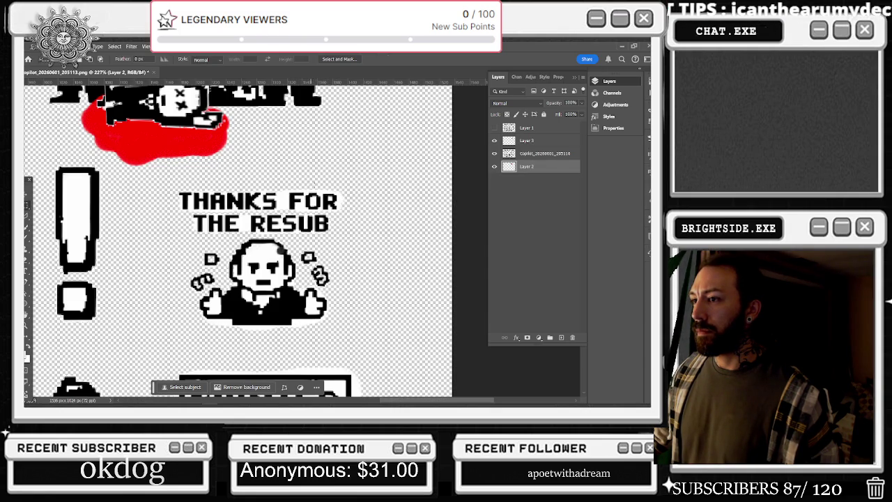
left_click_drag(279, 187, 289, 210)
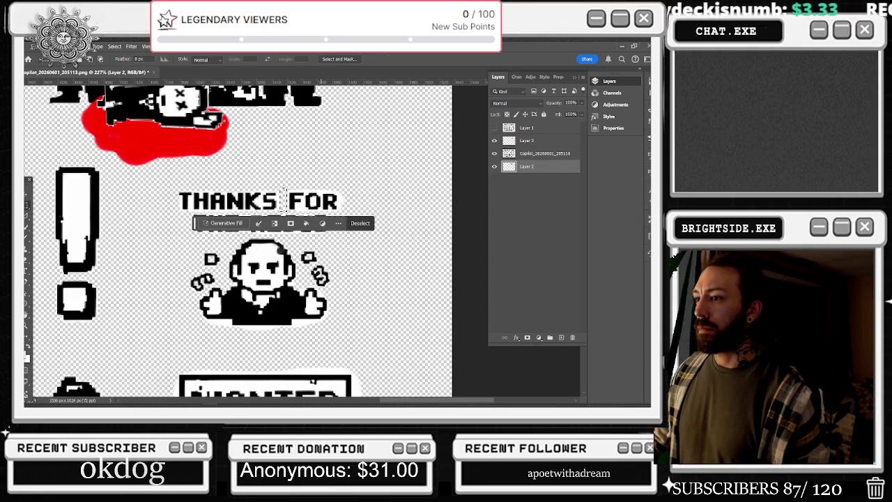
left_click_drag(270, 176, 378, 188)
key("ctrl+d")
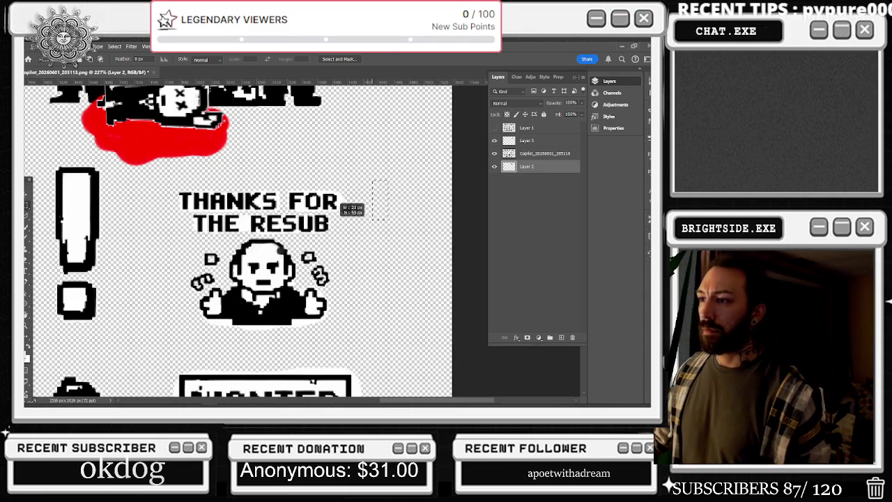
left_click_drag(279, 180, 318, 213)
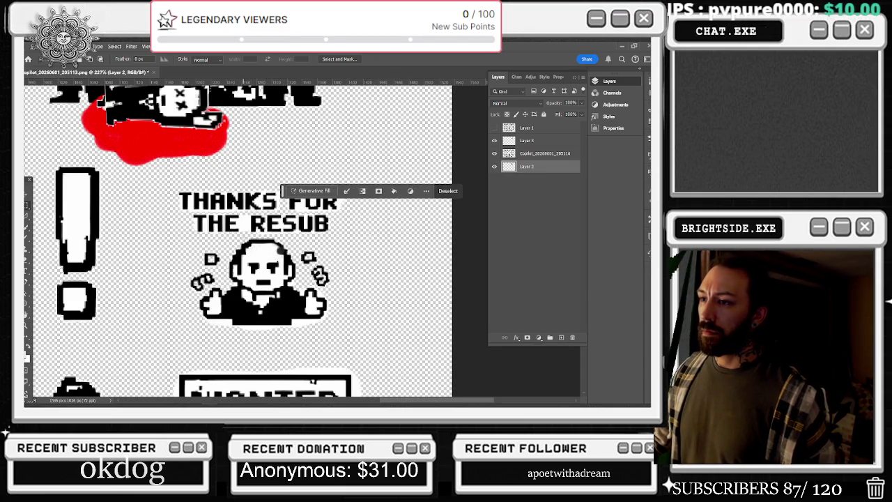
left_click_drag(243, 212, 250, 234)
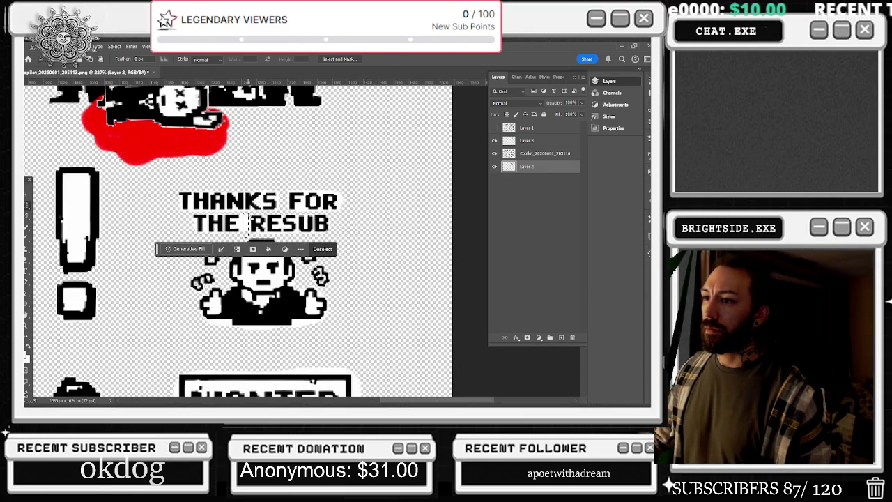
key("ctrl+d")
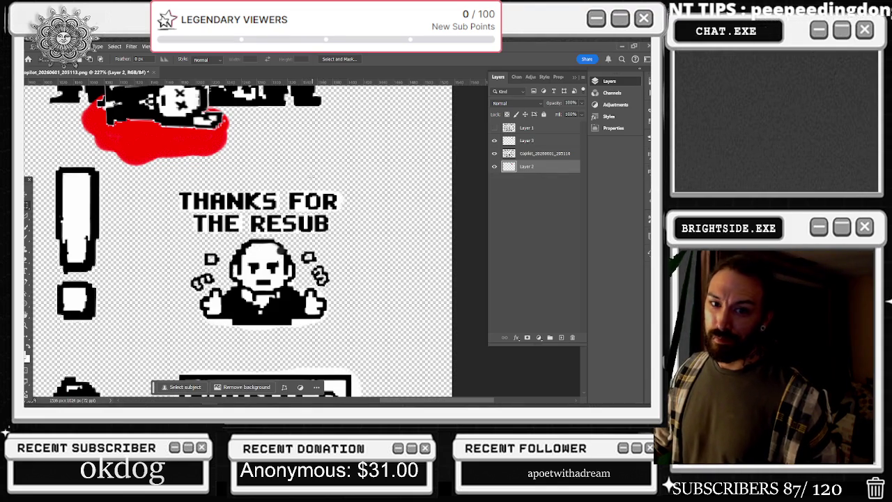
scroll(364, 169, "down", 1)
Step: Zoom and pan to bring the bald head on the THANKS FOR THE RESUB sticker into view
scroll(363, 169, "down", 1)
scroll(363, 170, "down", 1)
scroll(416, 214, "up", 3)
left_click_drag(424, 402, 451, 402)
scroll(337, 202, "up", 1)
scroll(337, 202, "up", 3)
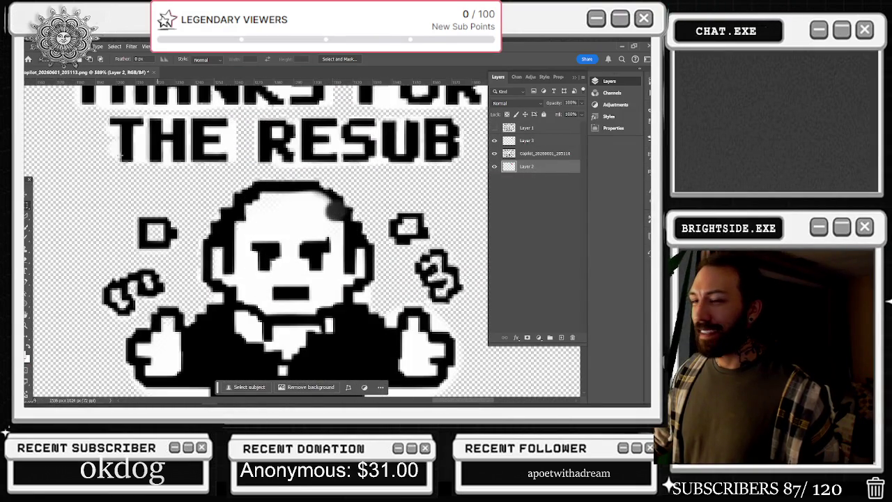
Step: Paint out the grey smudge with the Brush on the Copilot_20260601_205116 layer
key("b")
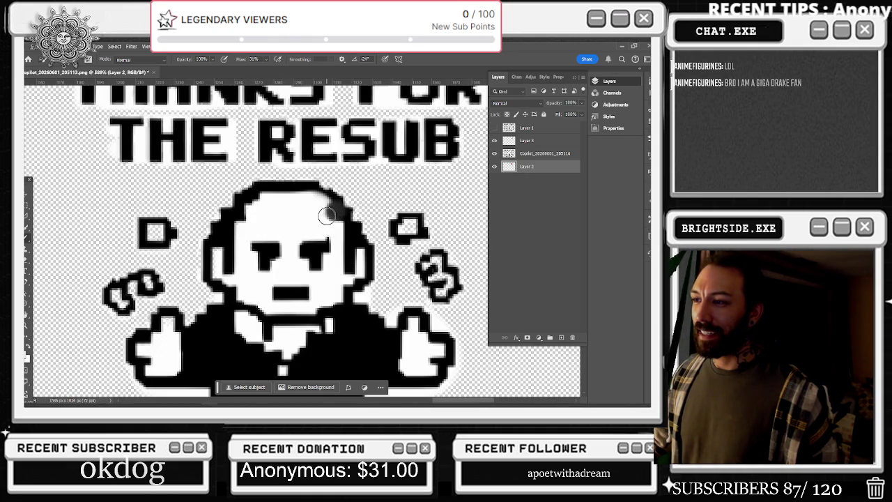
left_click(538, 154)
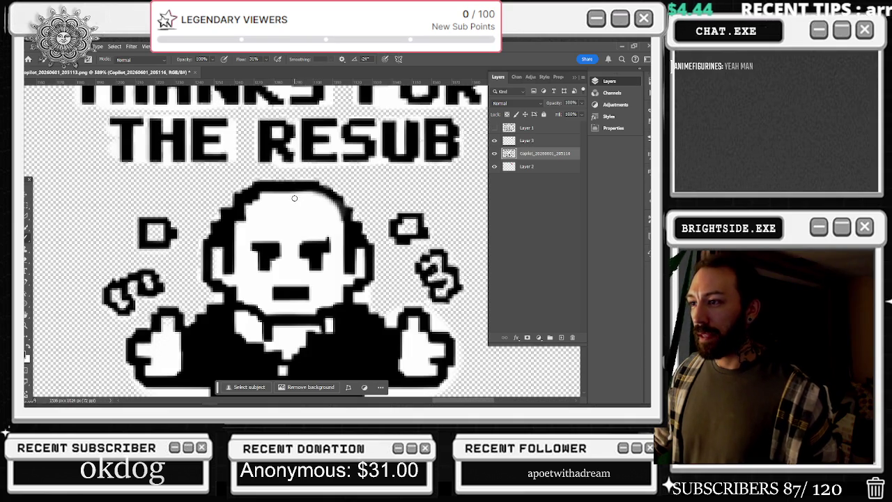
key("alt+Tab")
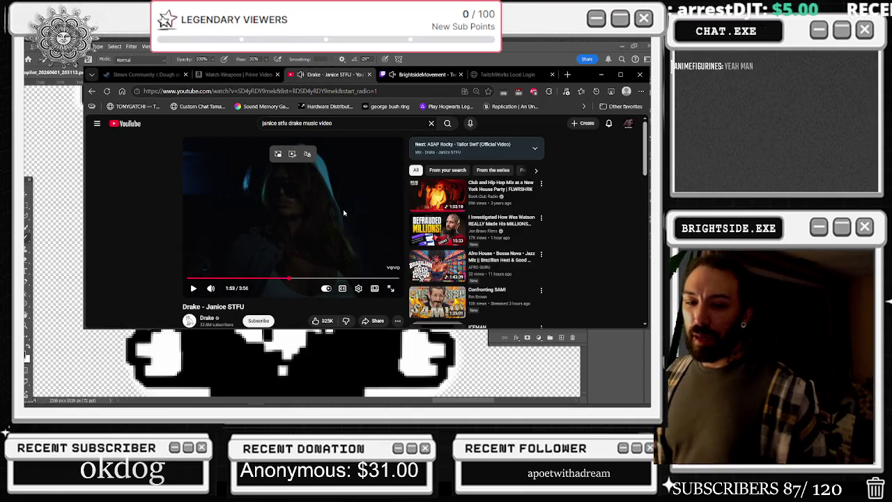
Step: Play the Drake - Janice STFU video on to the fur-coat scene, pausing briefly along the way
left_click(344, 213)
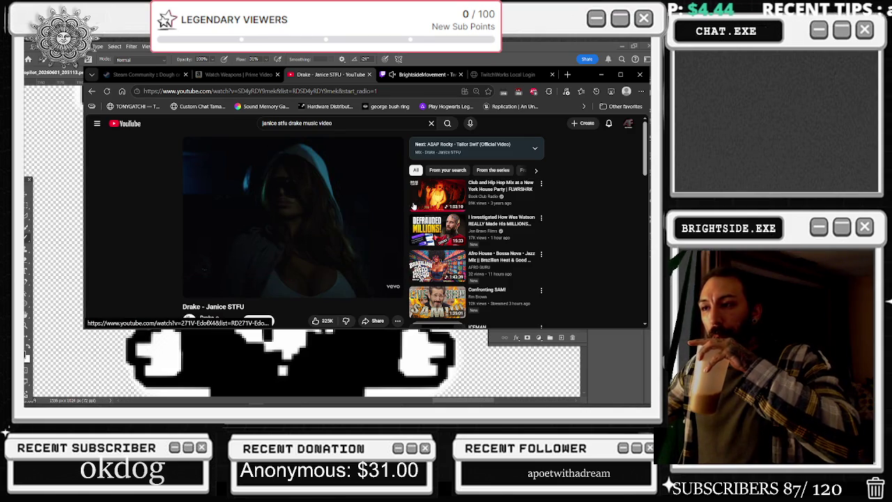
key("k")
key("k")
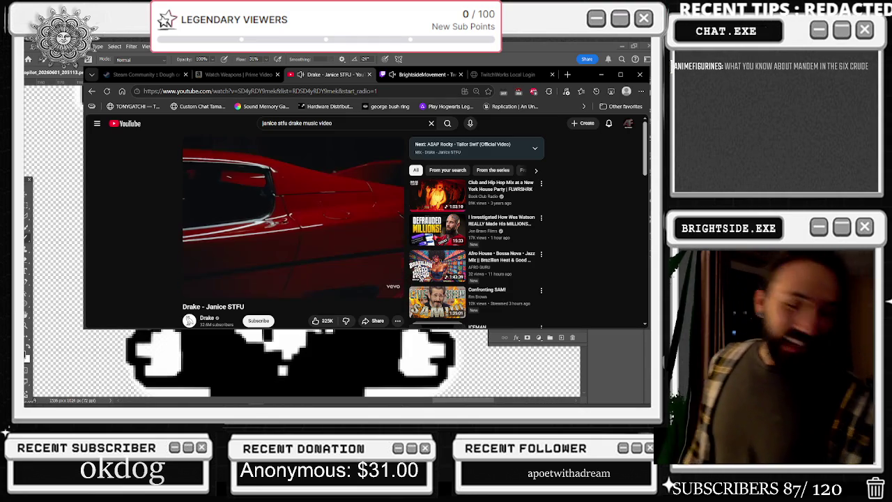
left_click(341, 230)
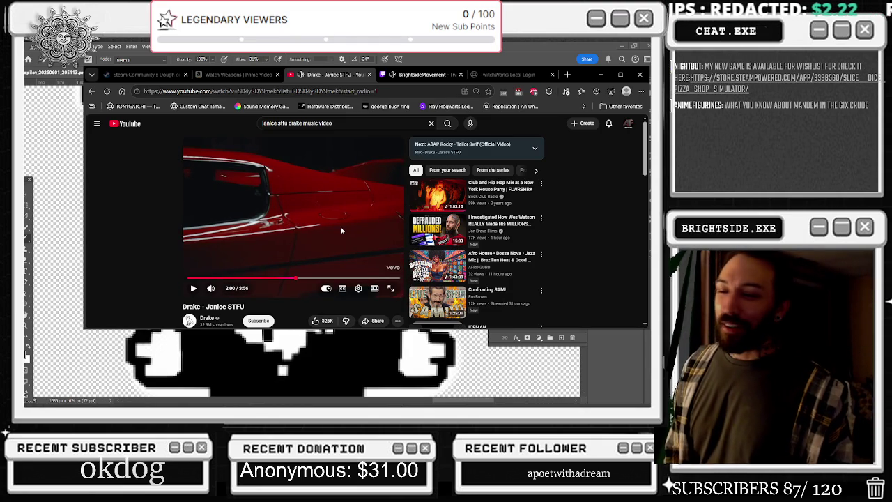
left_click(341, 230)
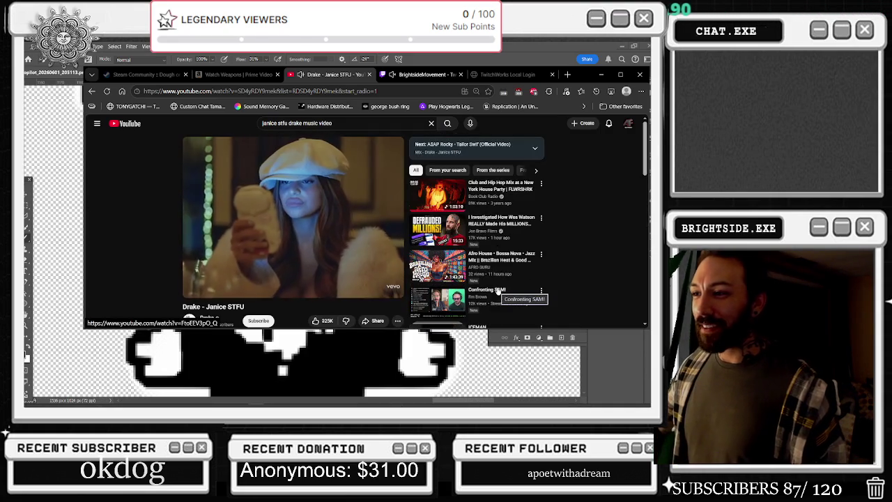
mouse_move(488, 293)
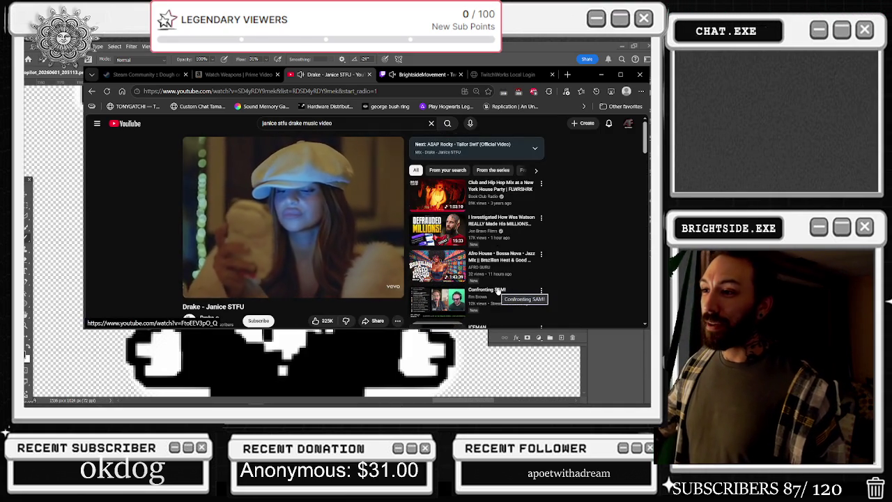
left_click(336, 193)
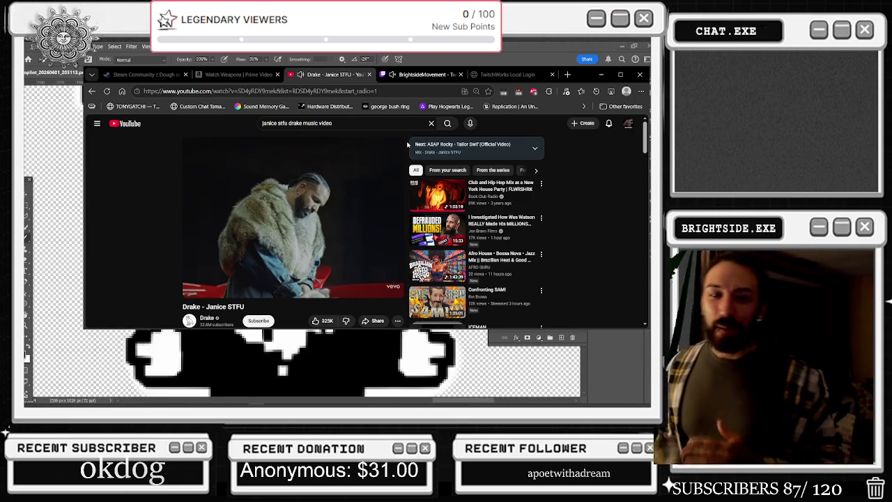
Step: Rewind Janice STFU five seconds and watch until it is paused at 2:53
key("Left")
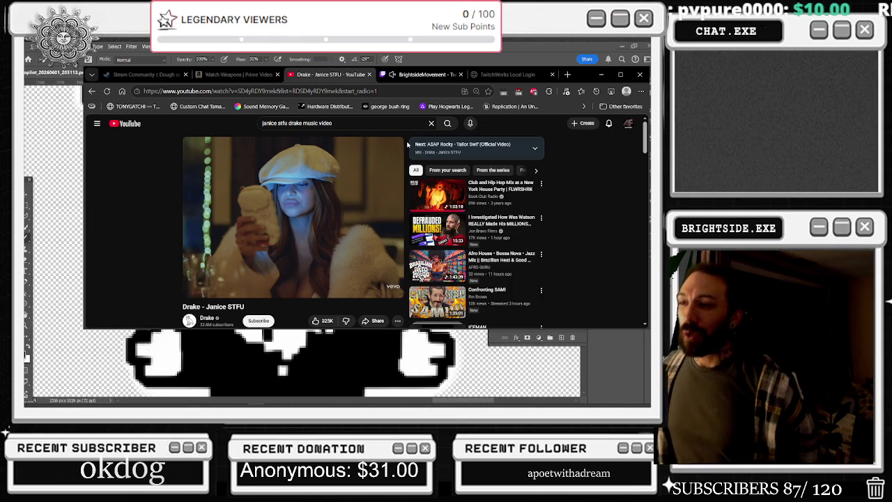
key("space")
key("space")
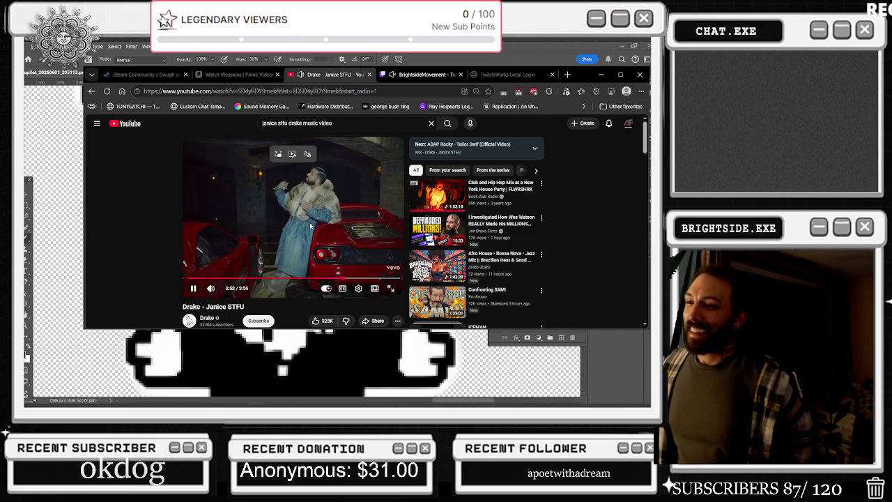
left_click(279, 254)
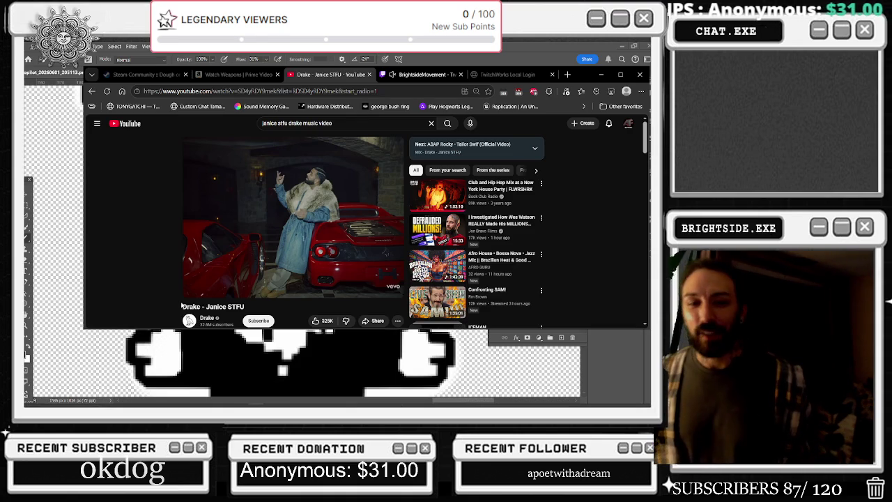
Step: Let Janice STFU play past 3:40, then skip back ten seconds to 3:36 and resume
key("Right")
key("Right")
key("Left")
key("Right")
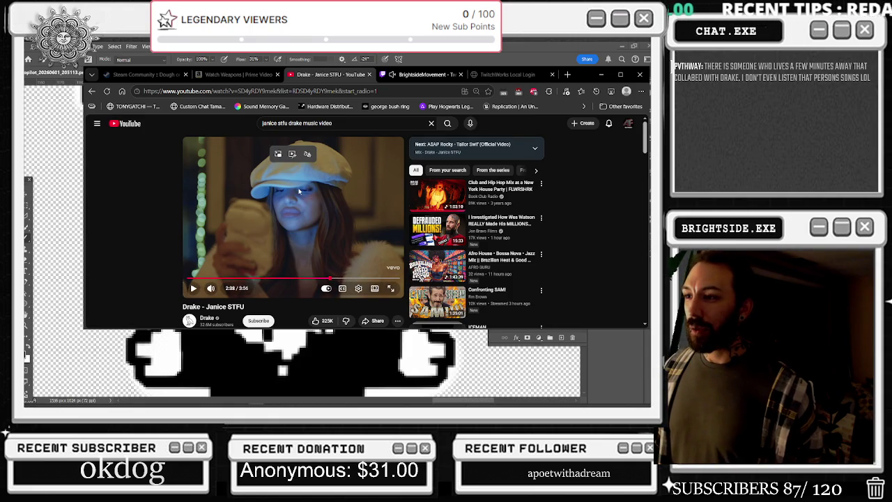
left_click(317, 232)
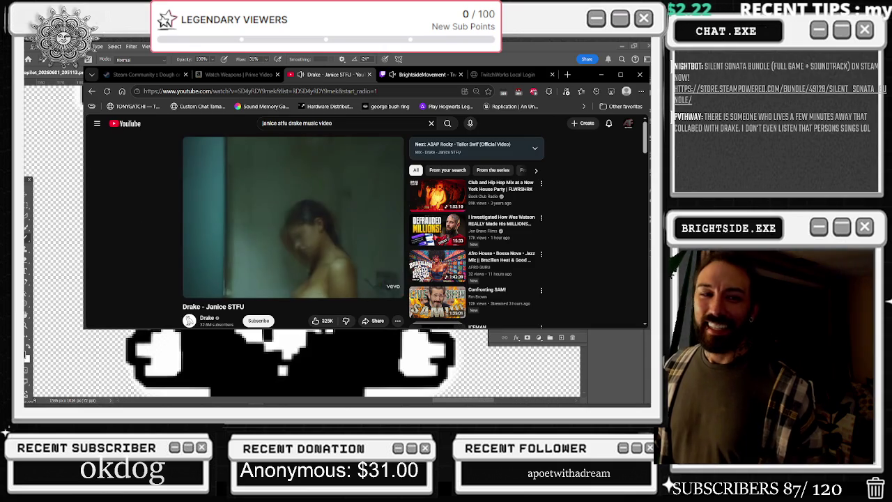
left_click(307, 223)
key("Left")
key("Left")
key("Left")
key("space")
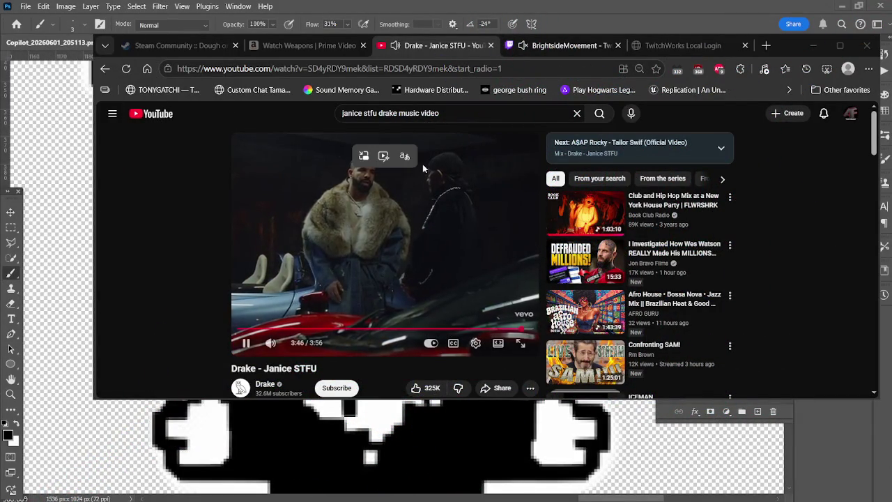
left_click(473, 219)
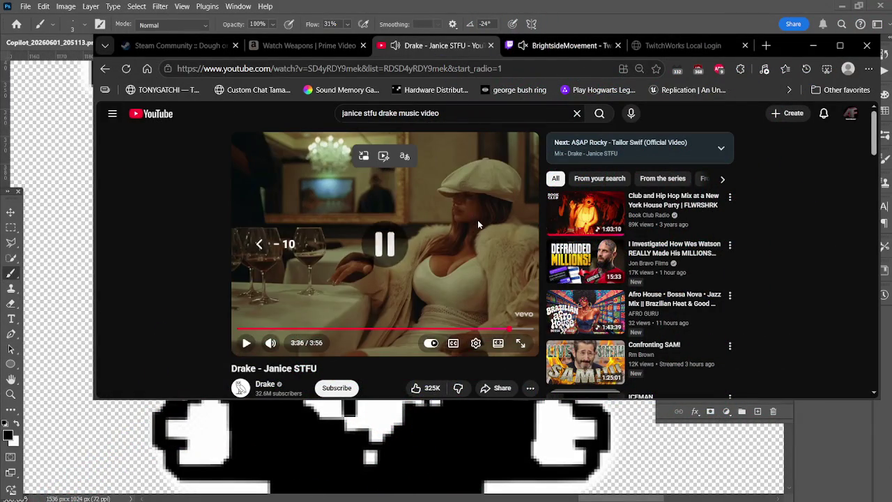
left_click(478, 224)
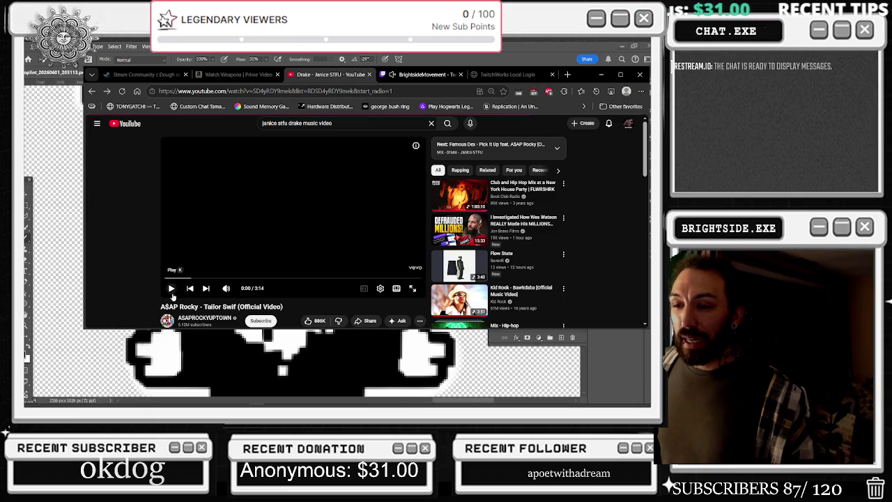
Step: Return to Janice STFU, scroll through its comments and recommendations, and pick the TXC Boiler Room set
left_click(173, 293)
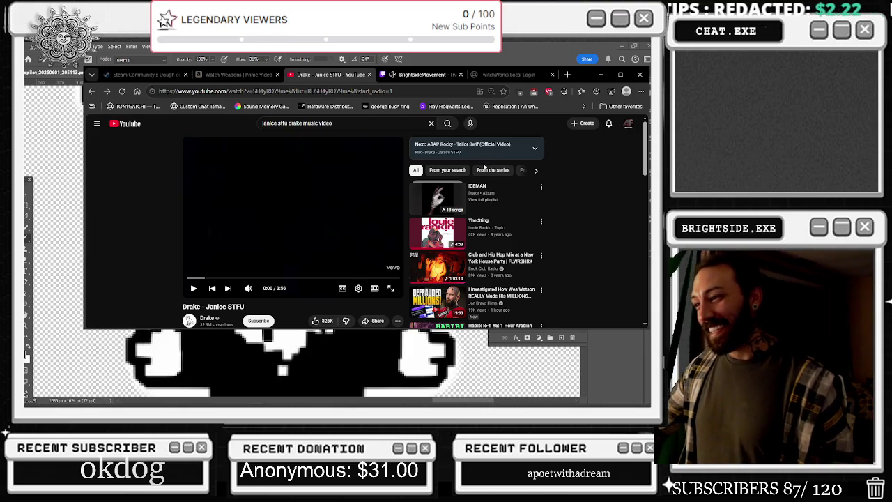
scroll(484, 168, "down", 3)
scroll(484, 167, "down", 4)
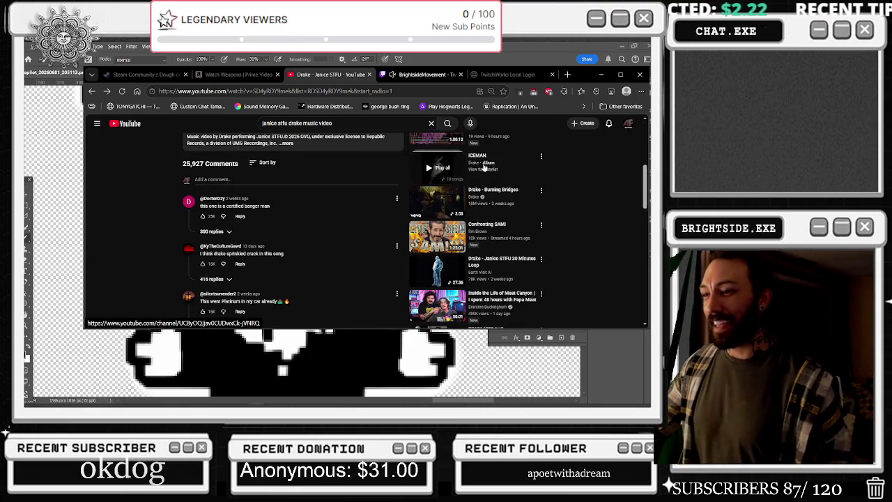
scroll(528, 210, "down", 3)
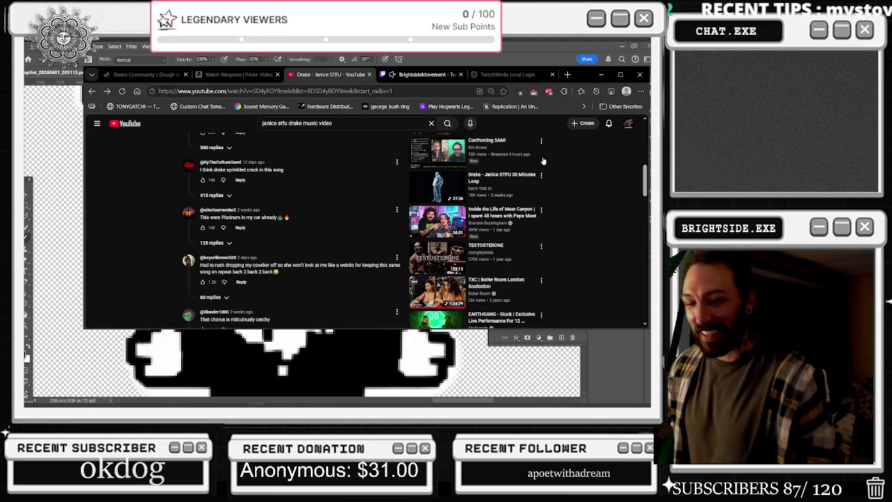
mouse_move(488, 221)
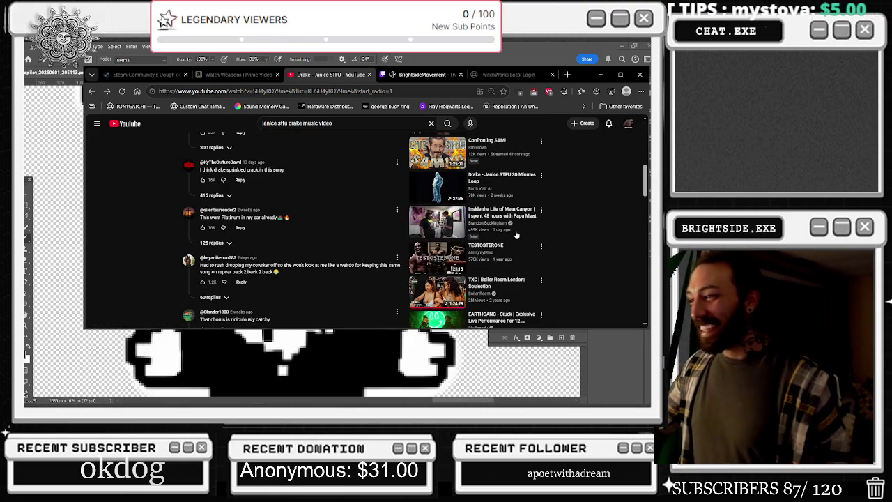
scroll(515, 248, "down", 1)
scroll(615, 283, "down", 1)
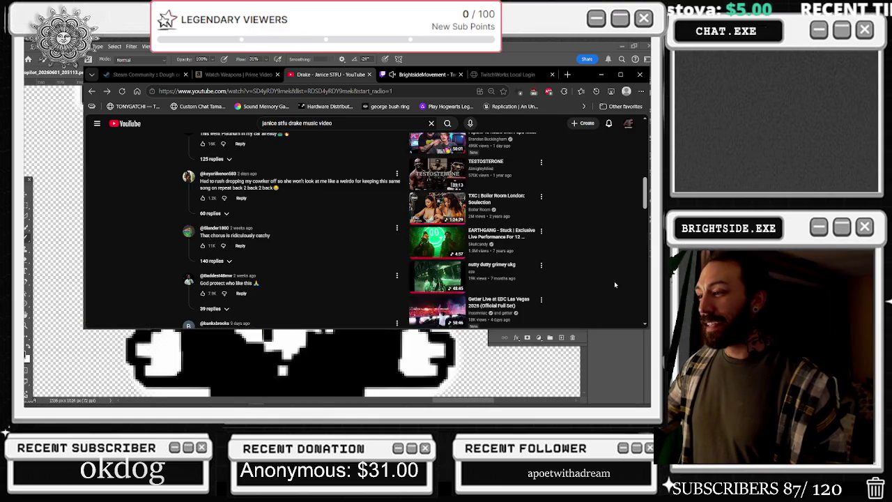
scroll(613, 278, "down", 1)
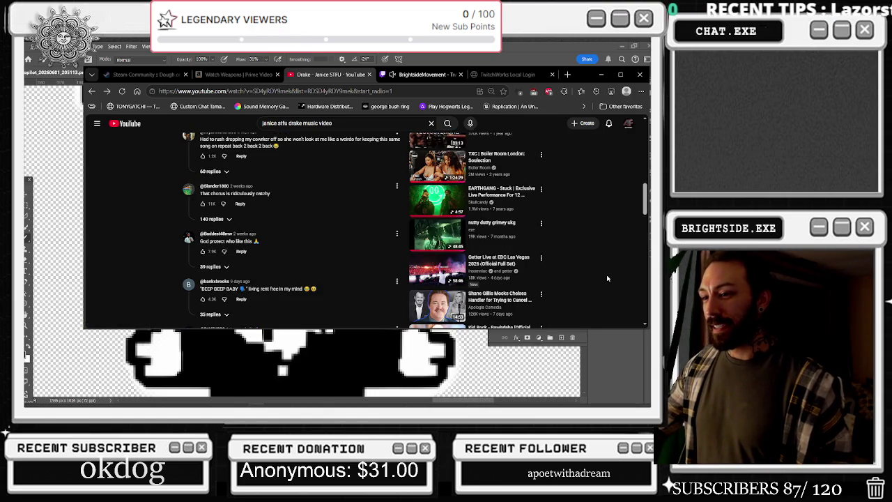
left_click(444, 159)
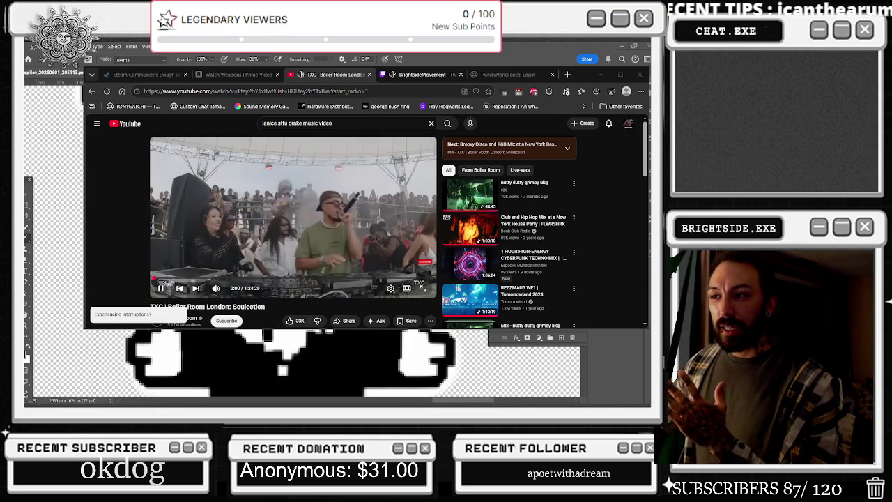
Step: Play the Soulection Boiler Room set from about 40:28 in full screen
left_click(284, 207)
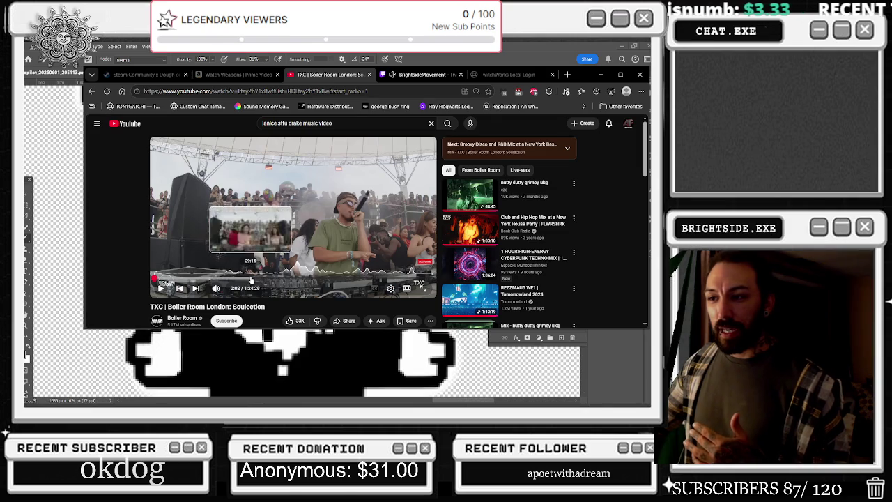
left_click(288, 278)
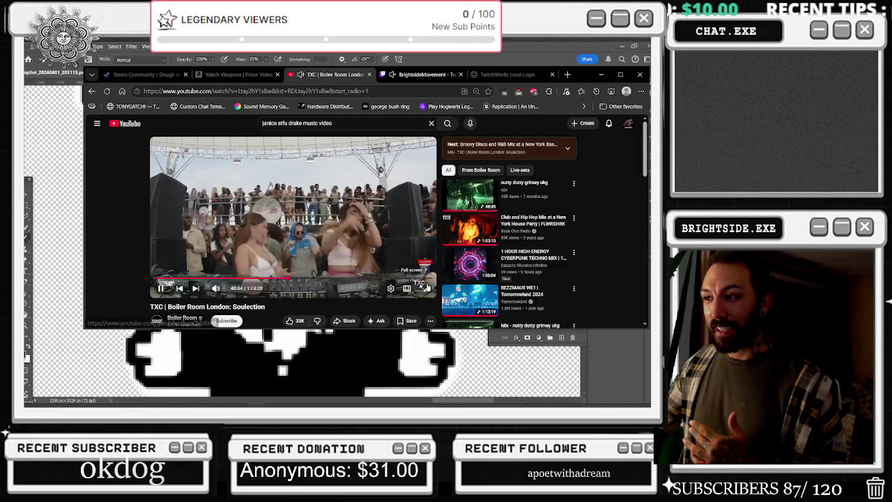
left_click(422, 287)
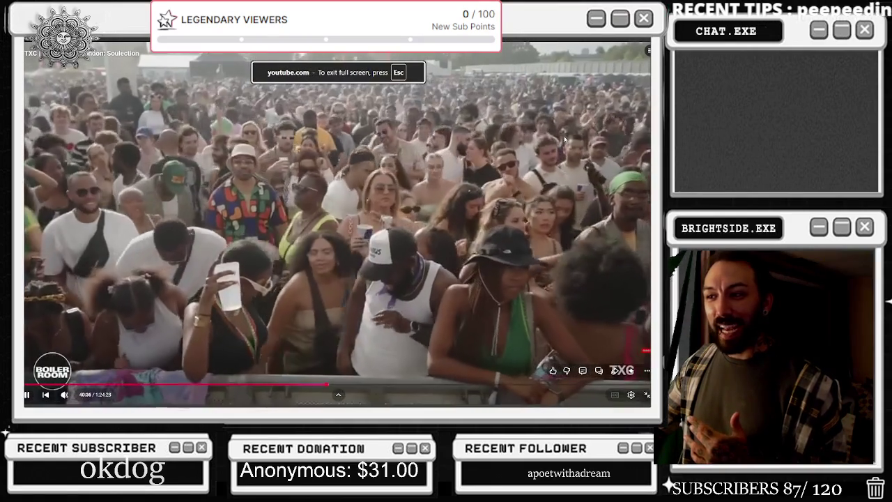
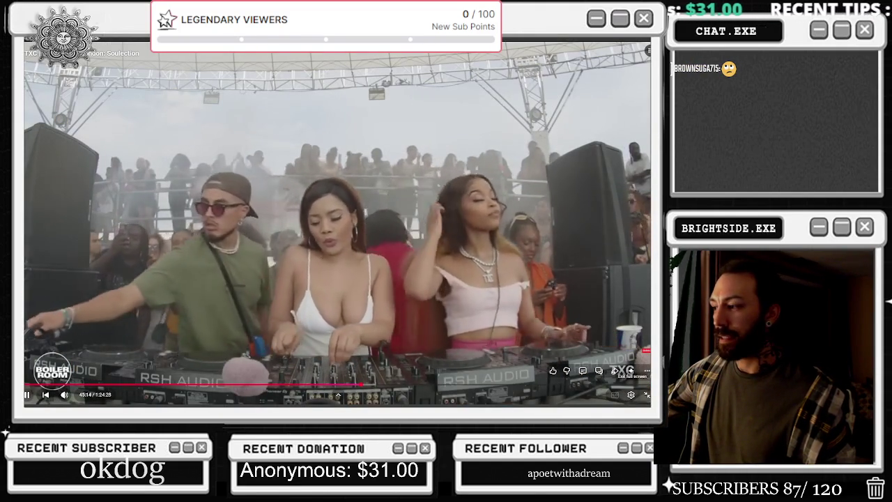
Step: Exit fullscreen on the Boiler Room DJ set so the whole browser shows
key("Escape")
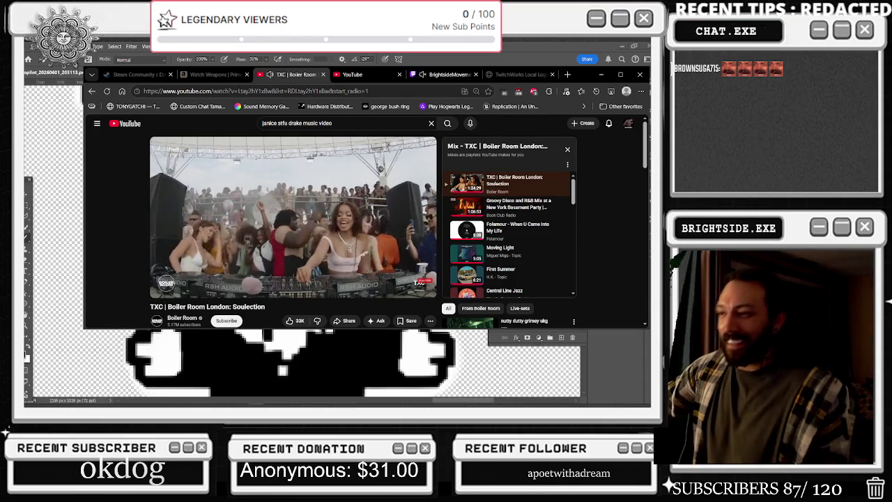
Step: Replace the old YouTube search query with 'mn' unsubmitted, then minimize the browser
left_click(340, 124)
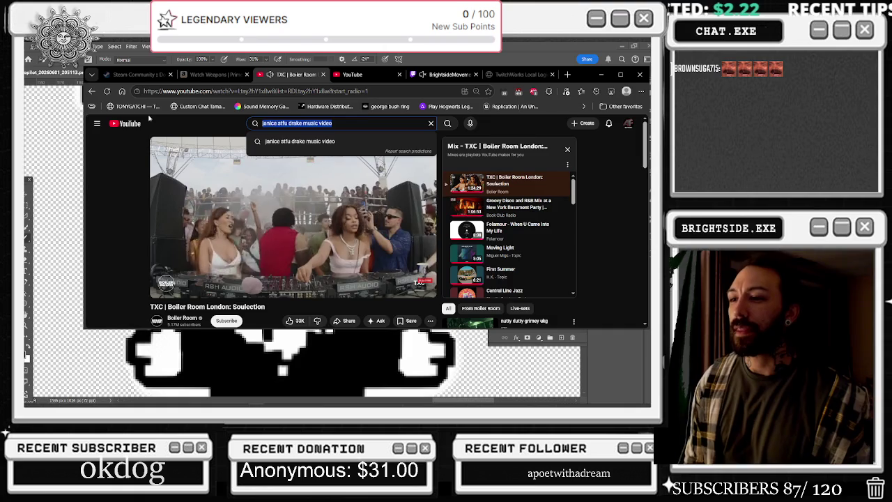
type("mnike")
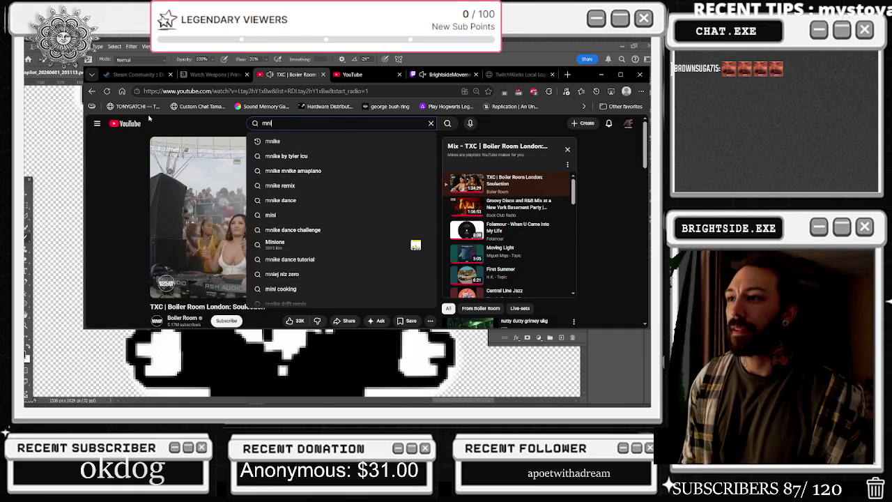
left_click(239, 123)
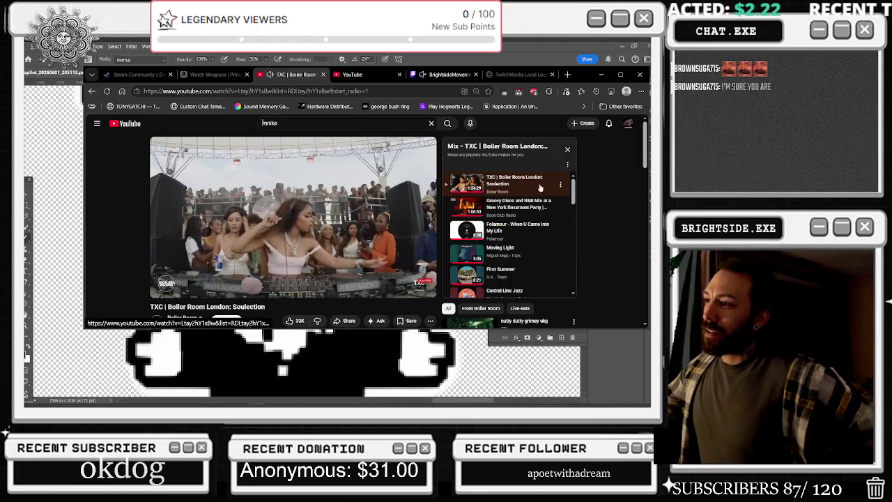
left_click(598, 75)
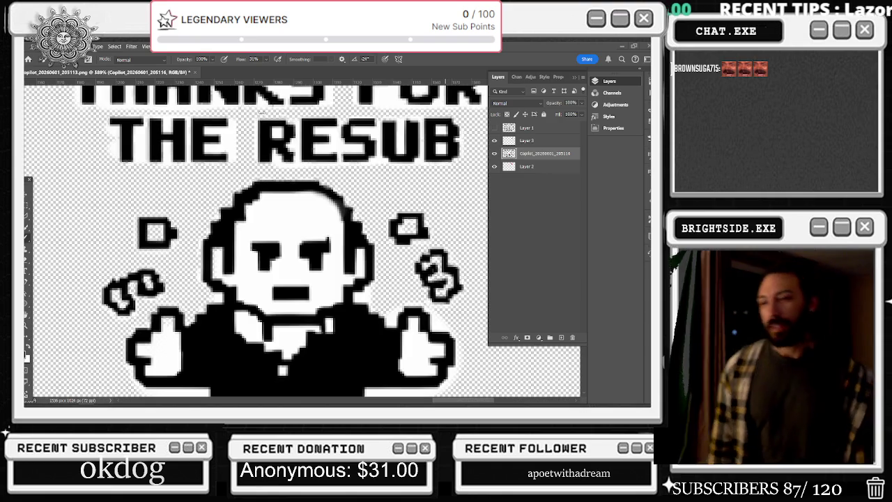
scroll(247, 241, "down", 2)
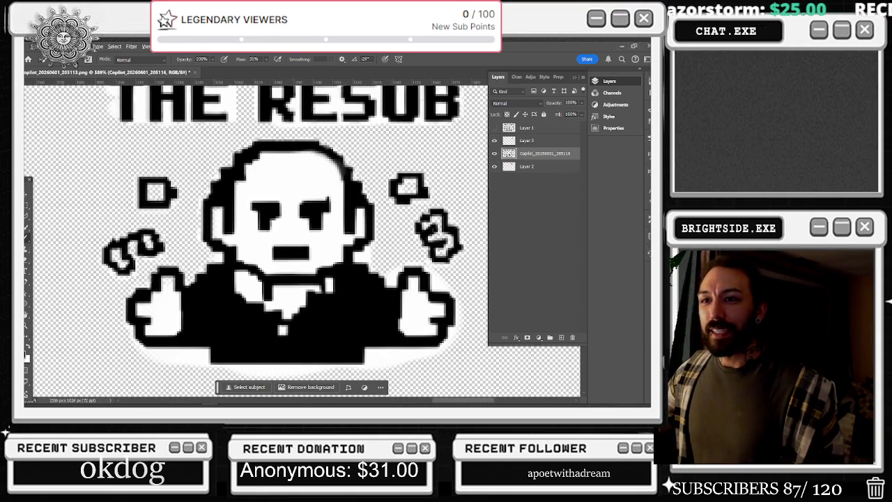
key("alt+Tab")
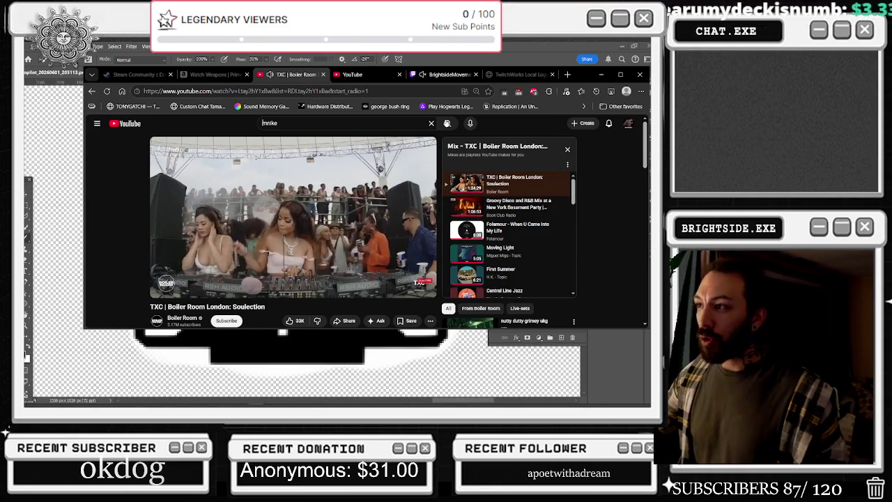
Step: Search YouTube for mnike and open the Ebasini video from the results
left_click(447, 123)
left_click(620, 74)
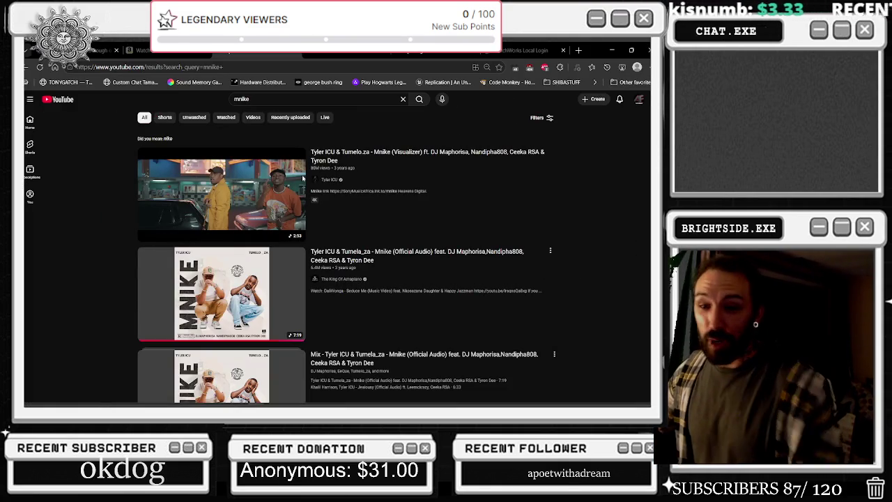
scroll(301, 162, "down", 3)
scroll(300, 162, "down", 4)
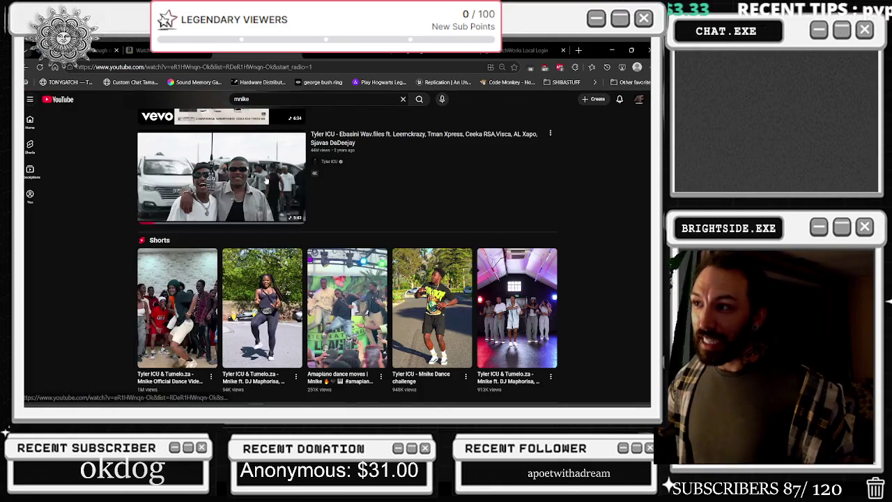
left_click(398, 237)
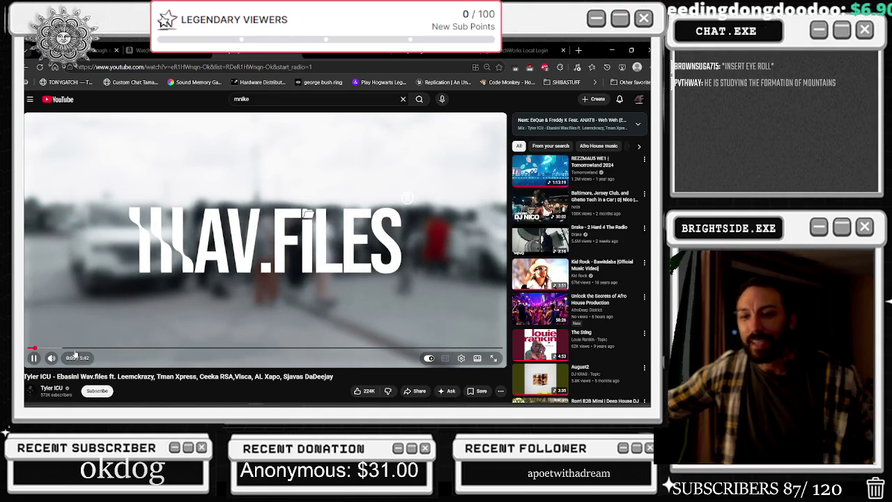
Step: Pause and resume the Ebasini video a couple of times
left_click(100, 272)
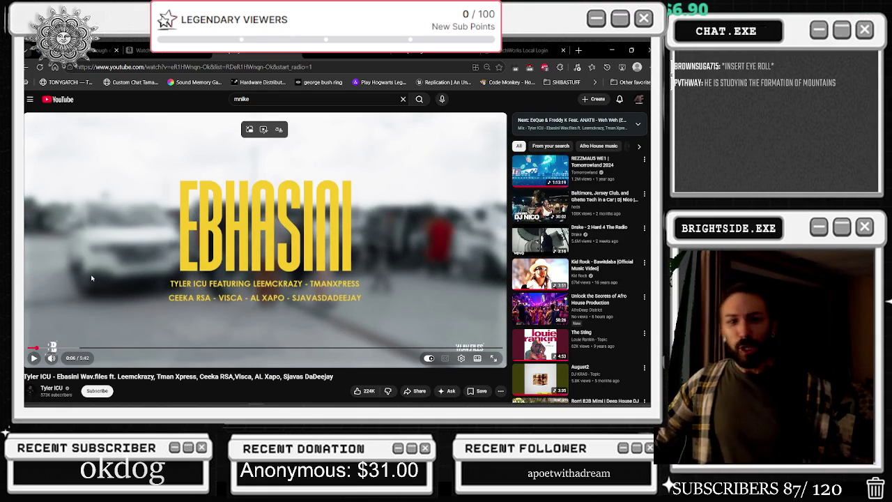
left_click(91, 278)
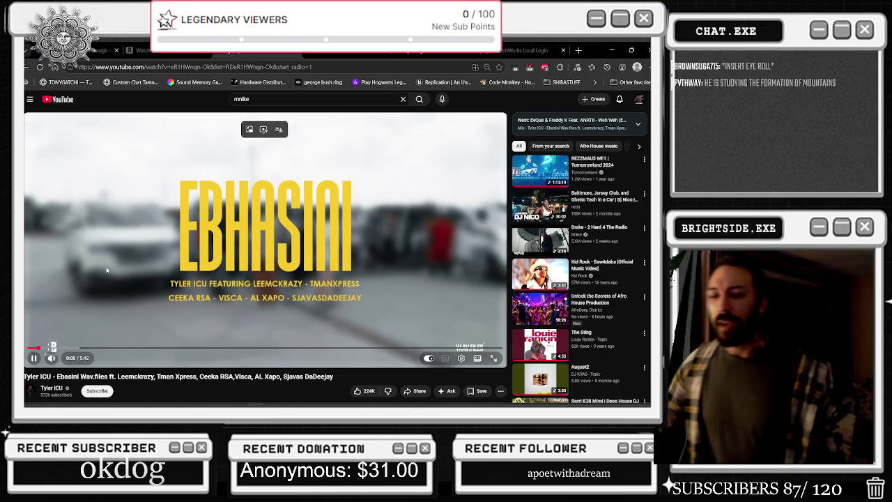
left_click(195, 305)
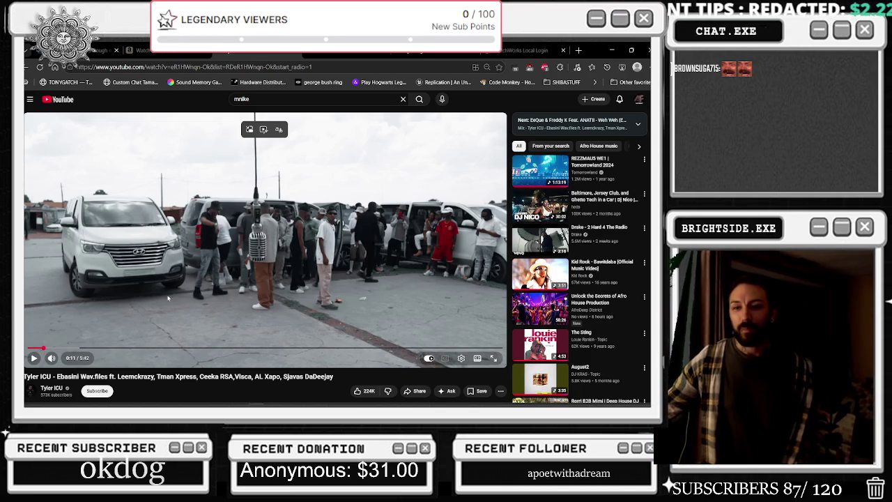
left_click(413, 214)
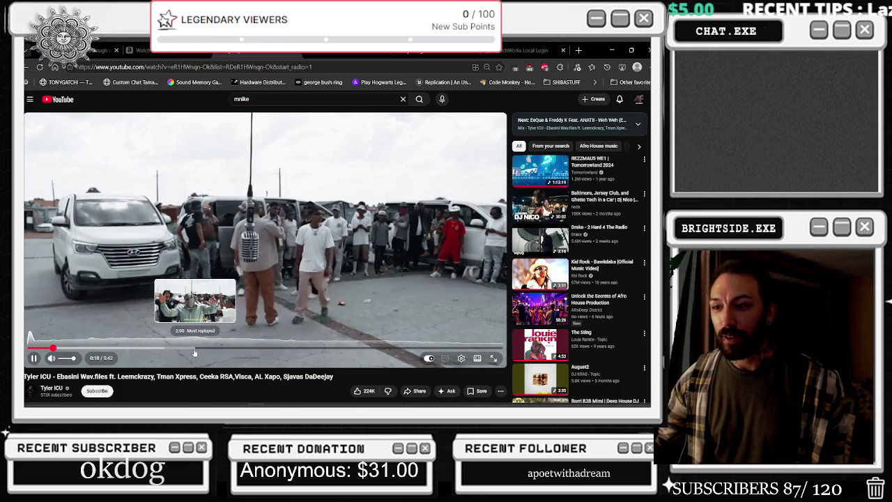
Step: Skip the Ebasini video ahead to about 1:58 and switch it to fullscreen
left_click(193, 349)
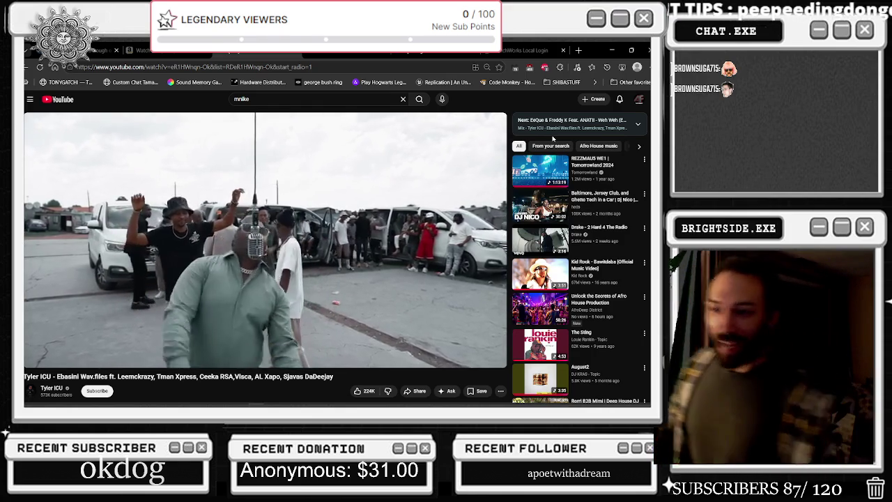
left_click(494, 358)
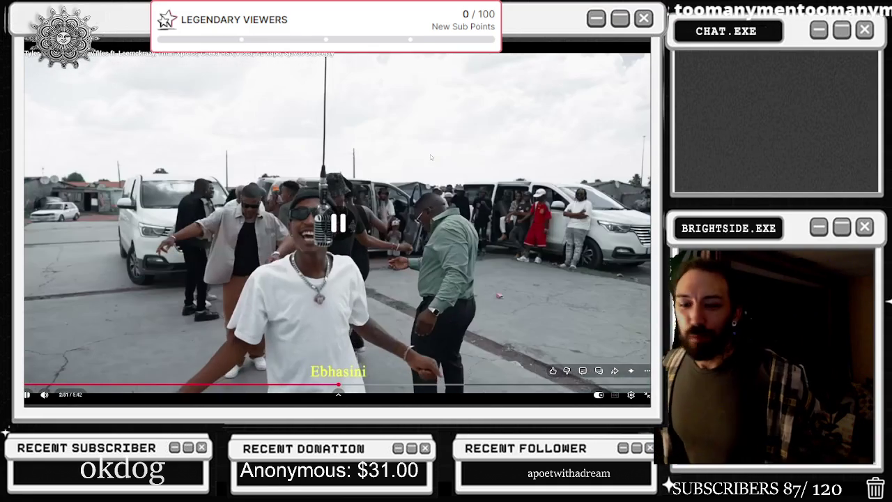
key("j")
key("j")
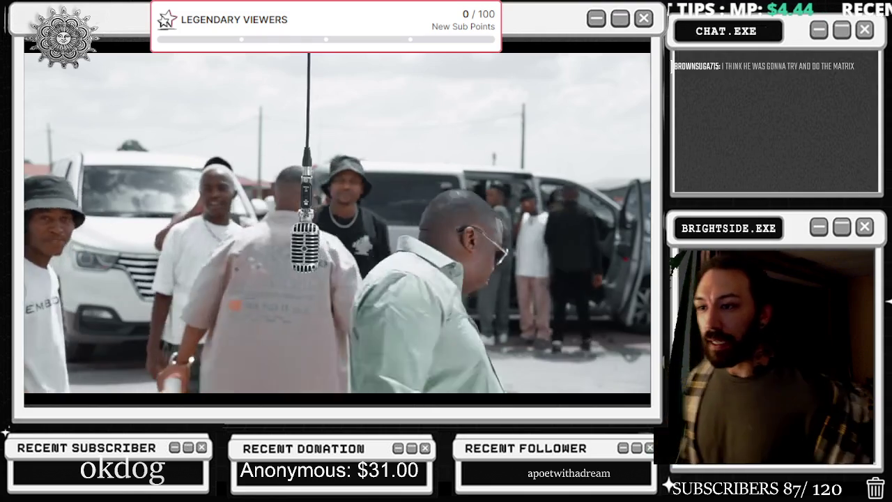
key("Left")
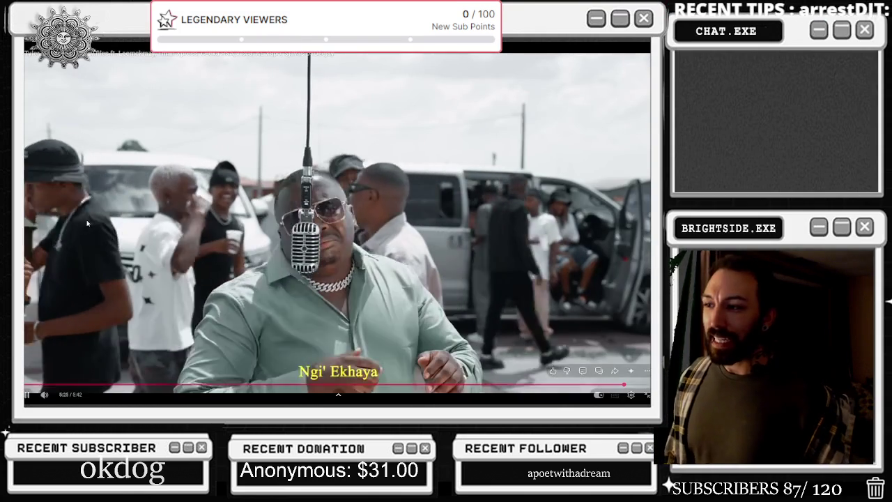
Step: Pause and resume the fullscreen video, jump back to about 3:44, then exit fullscreen
key("space")
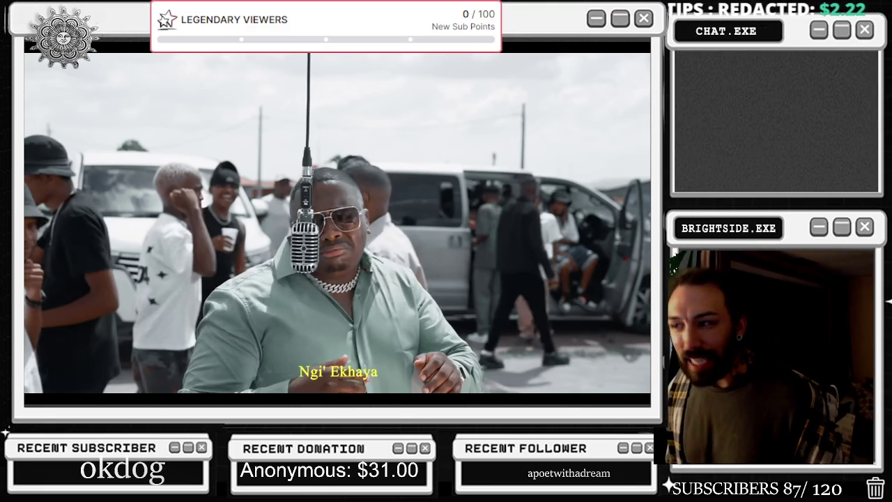
left_click(87, 219)
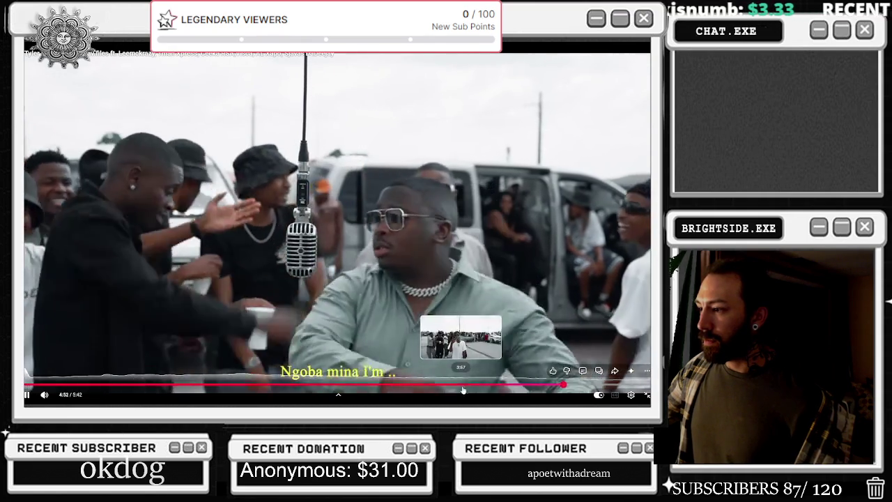
left_click(437, 384)
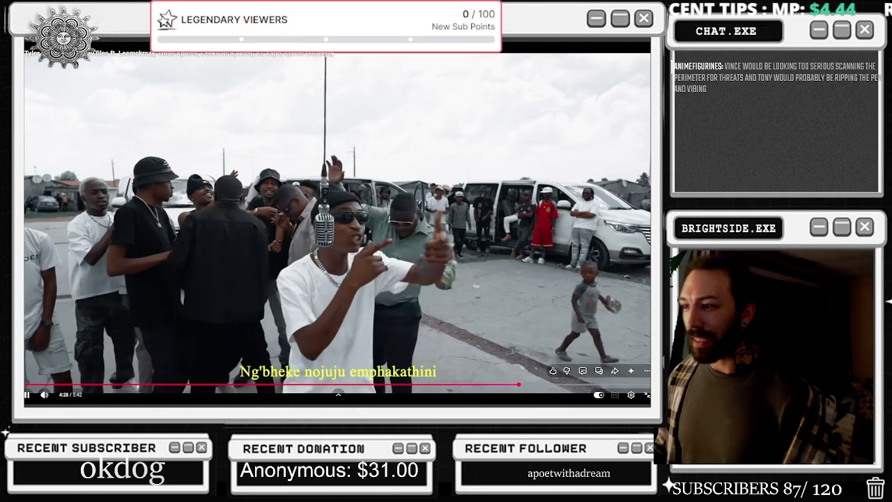
key("Escape")
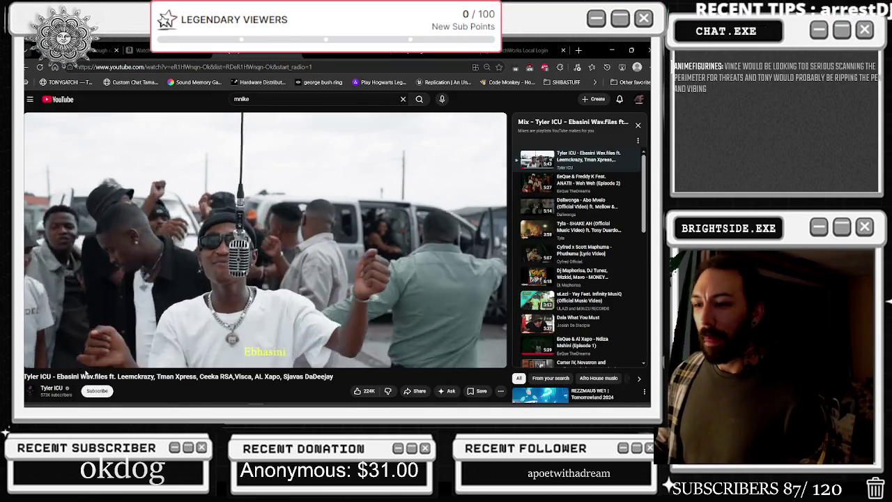
Step: Scrub the video to about 1:58, then open and close Task Manager from the taskbar
left_click(89, 348)
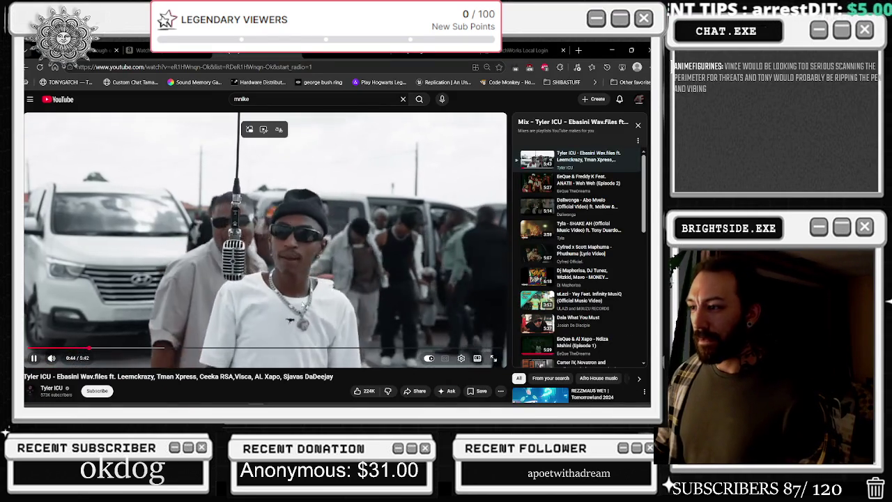
left_click_drag(89, 348, 191, 349)
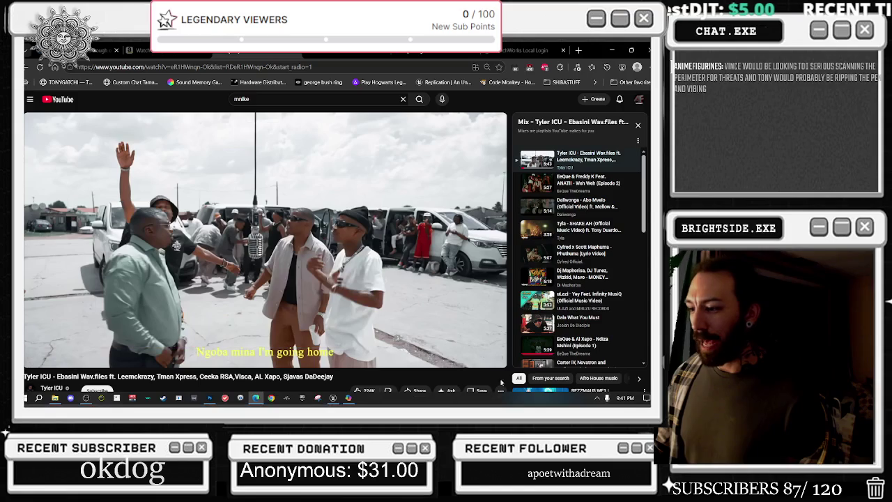
right_click(461, 399)
left_click(479, 366)
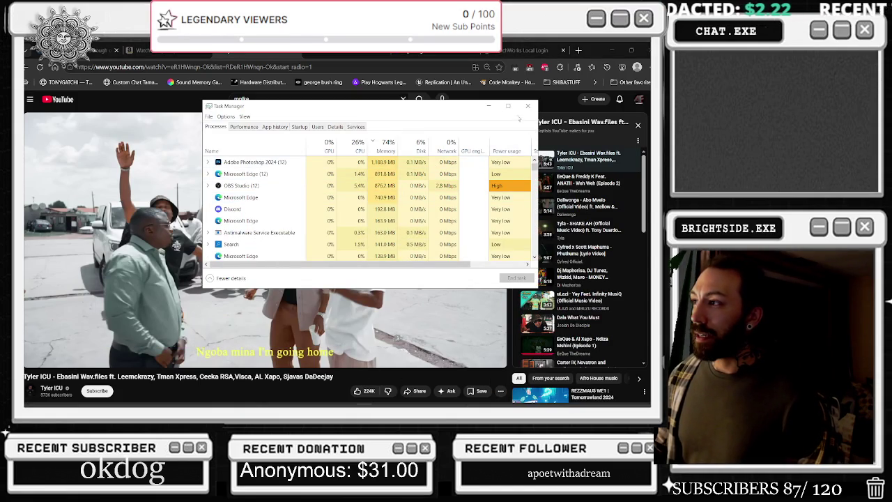
left_click(526, 108)
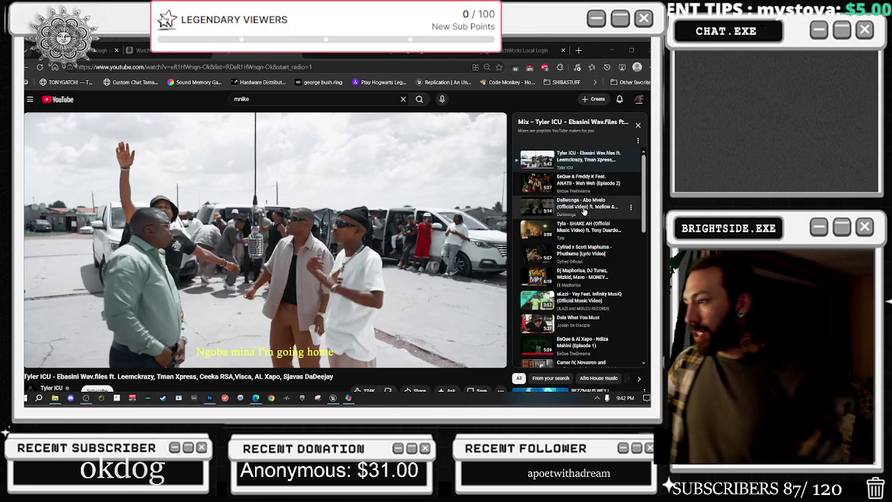
Step: Scroll through the Tyler ICU mix playlist beside the video
scroll(563, 241, "down", 1)
scroll(600, 251, "down", 2)
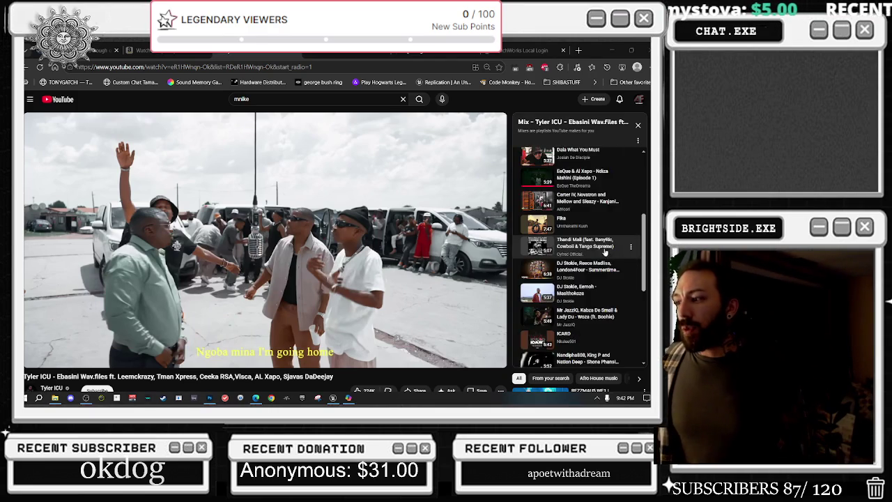
scroll(612, 251, "down", 3)
scroll(597, 279, "down", 1)
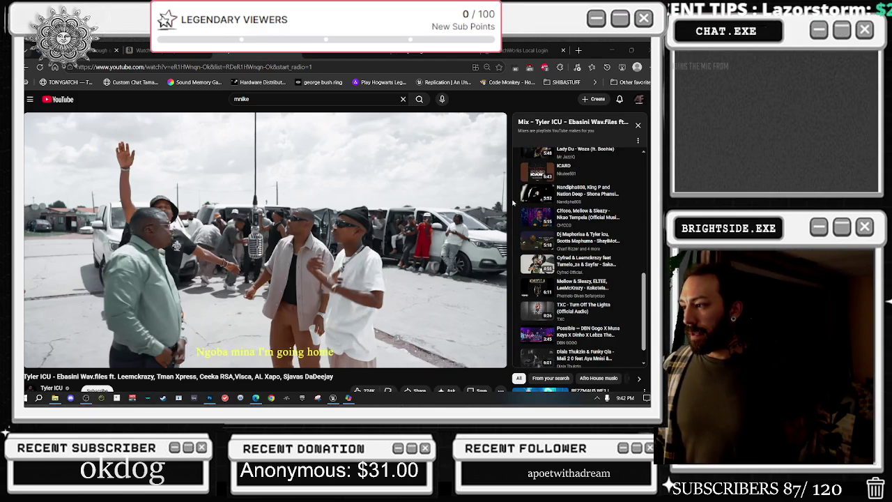
scroll(556, 209, "down", 1)
scroll(555, 209, "down", 1)
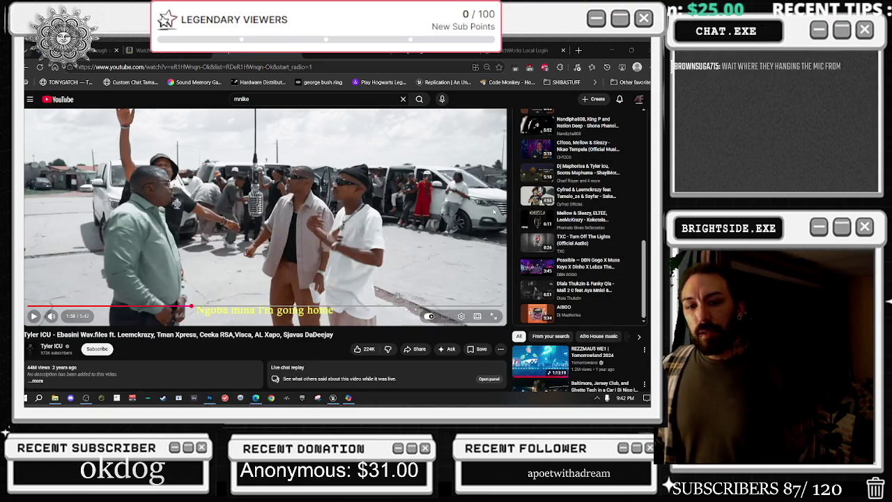
scroll(385, 274, "up", 1)
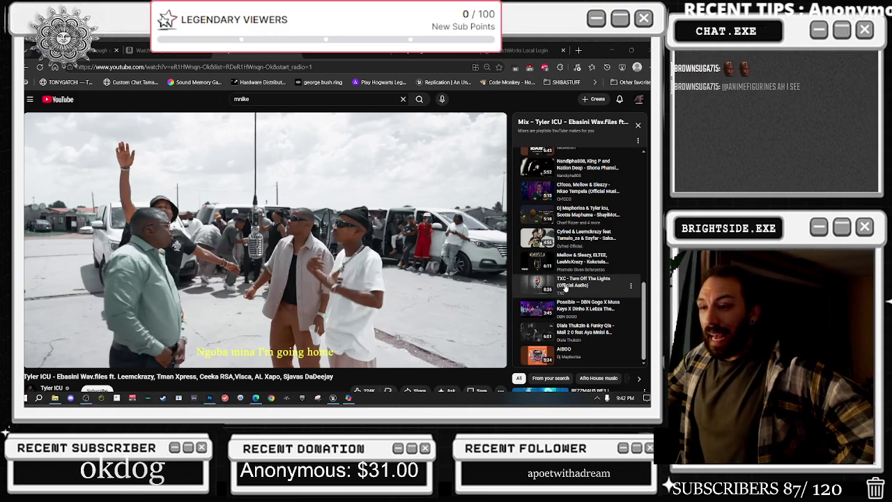
Step: Play TXC's 'Turn Off The Lights' from the mix and set its quality to 144p
left_click(565, 288)
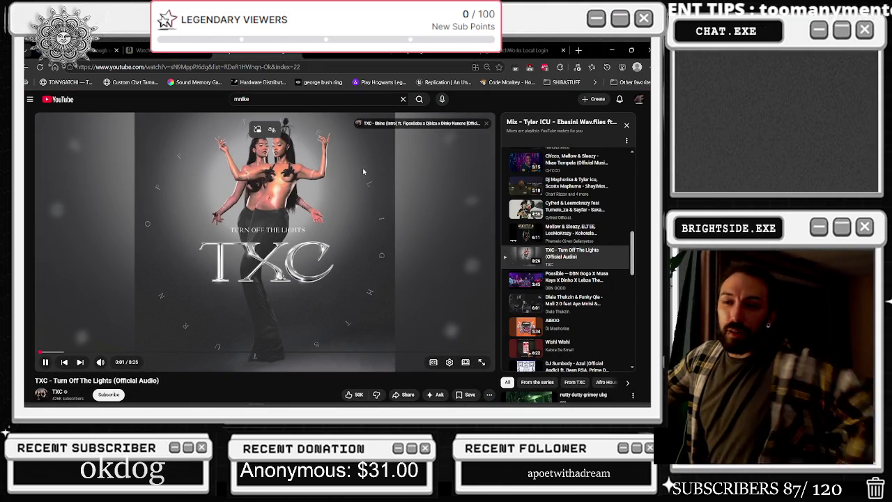
mouse_move(265, 237)
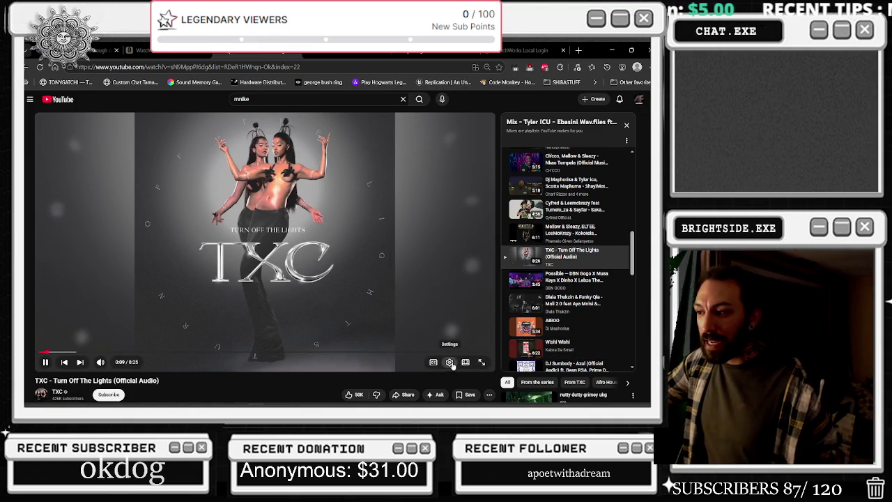
left_click(450, 363)
left_click(453, 339)
scroll(457, 293, "down", 2)
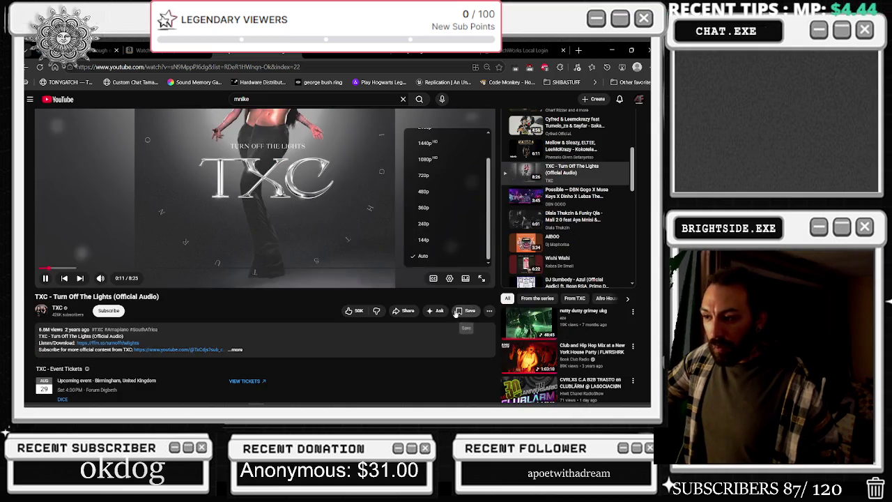
left_click(448, 240)
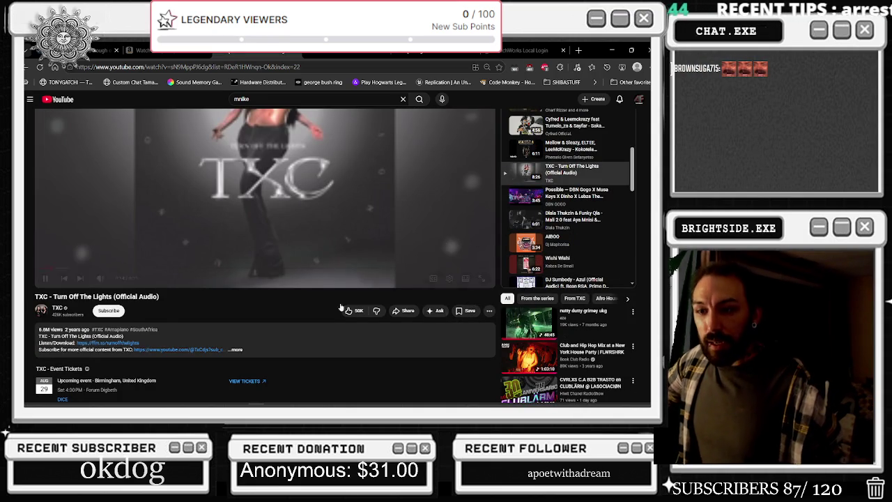
Step: Expand the video description and clear the highlight inside it
scroll(390, 216, "up", 1)
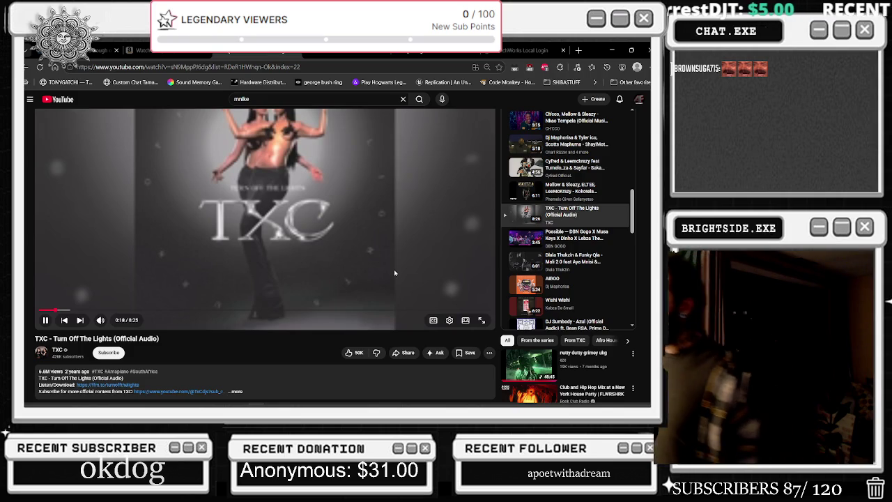
scroll(394, 272, "down", 1)
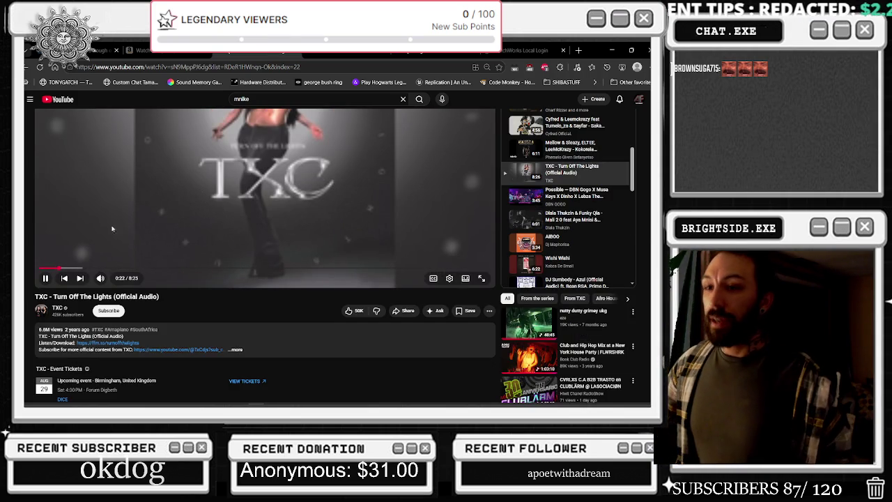
left_click(44, 336)
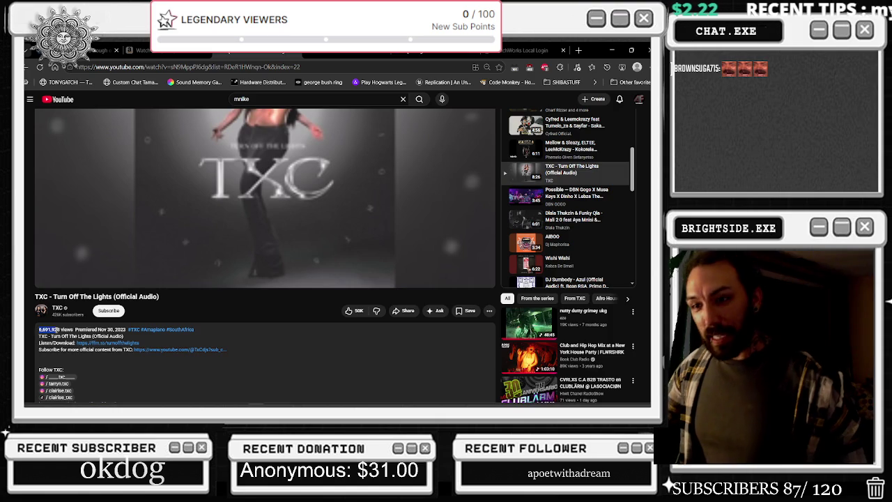
left_click(58, 329)
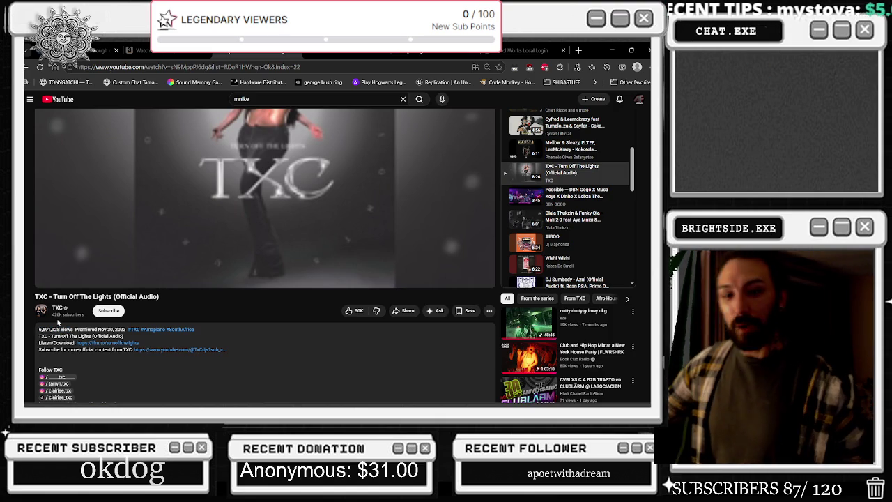
Step: Highlight the 6,691,928 view count, then minimize the browser to return to Photoshop
double_click(54, 329)
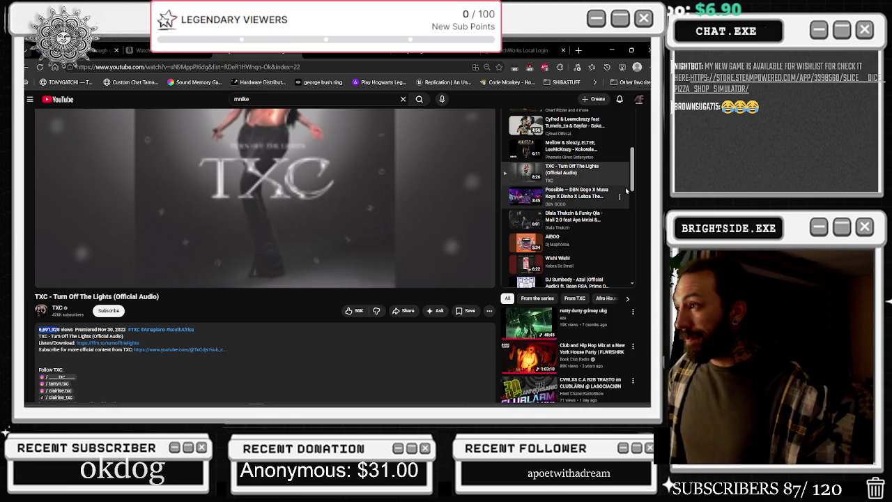
scroll(616, 188, "down", 1)
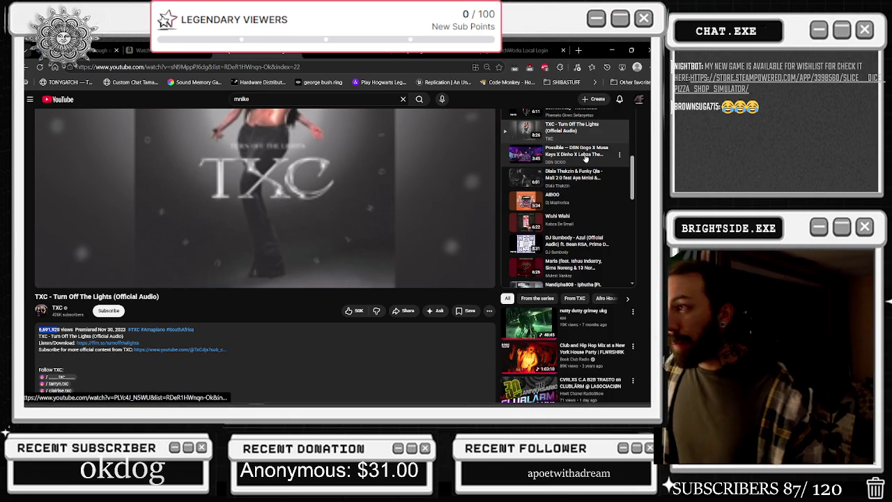
left_click(614, 48)
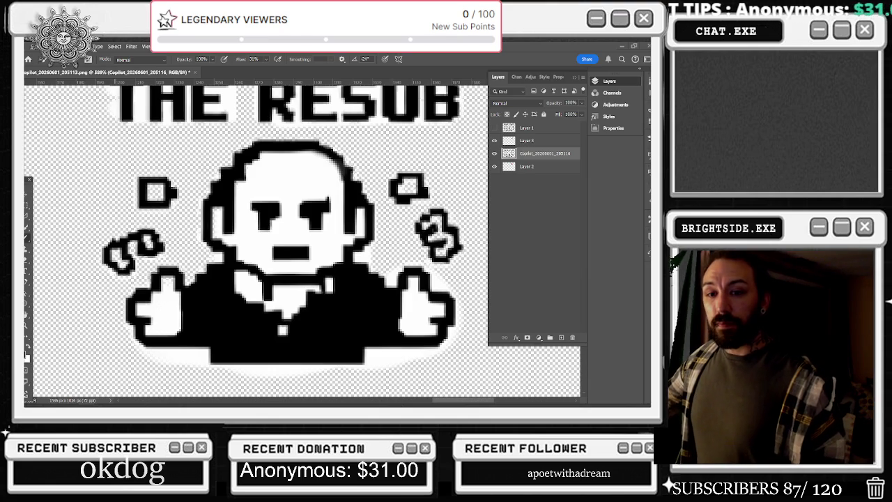
Step: Pan the canvas, pick the Rectangular Marquee tool, and zoom out to fit the whole sprite sheet
scroll(251, 230, "down", 2)
scroll(251, 230, "right", 1)
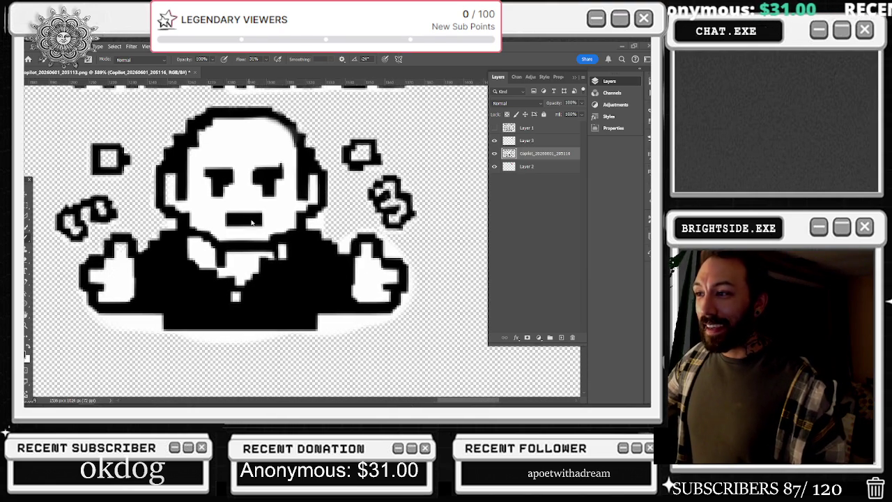
scroll(251, 230, "right", 1)
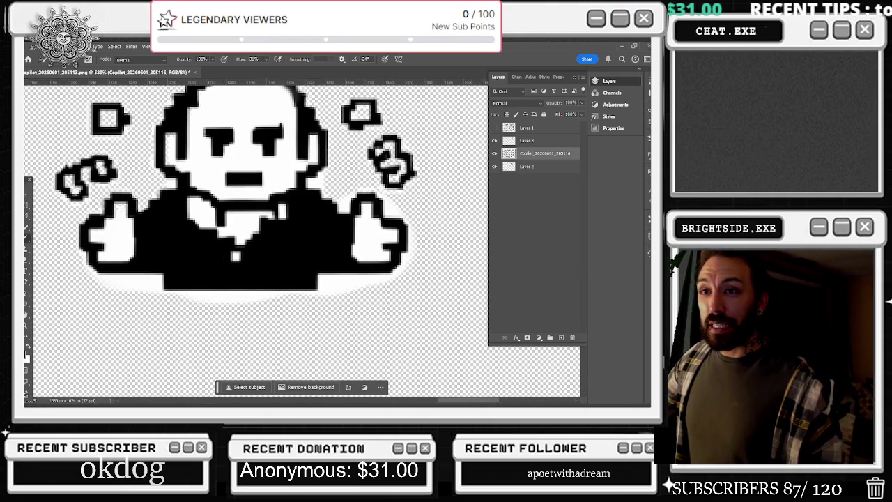
key("m")
scroll(261, 208, "down", 8)
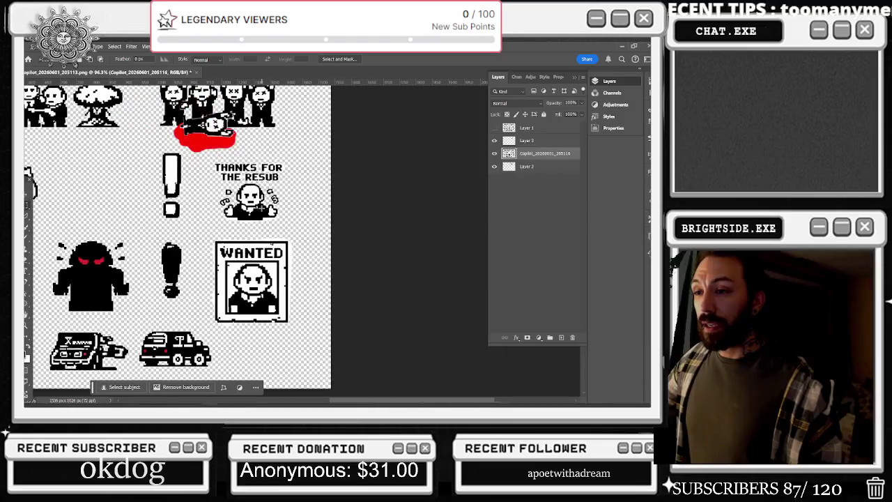
scroll(279, 237, "down", 1)
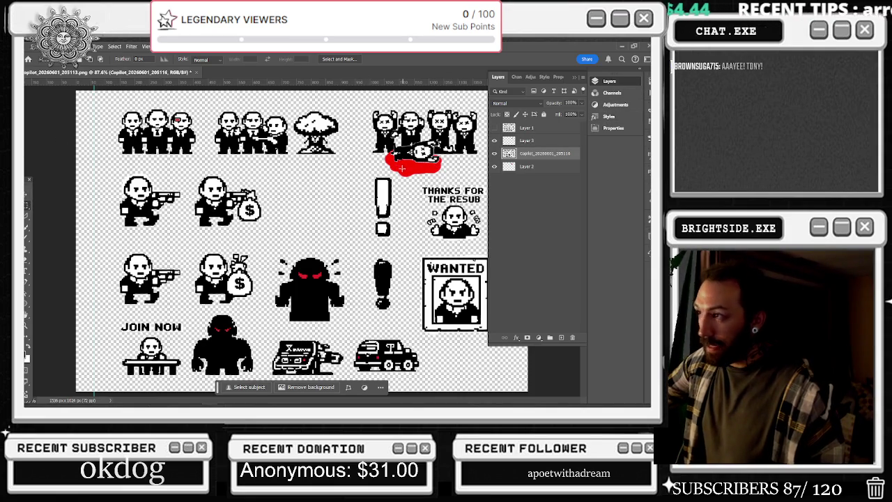
Step: Select the upper exclamation mark sprite and move it leftward
left_click_drag(373, 177, 394, 239)
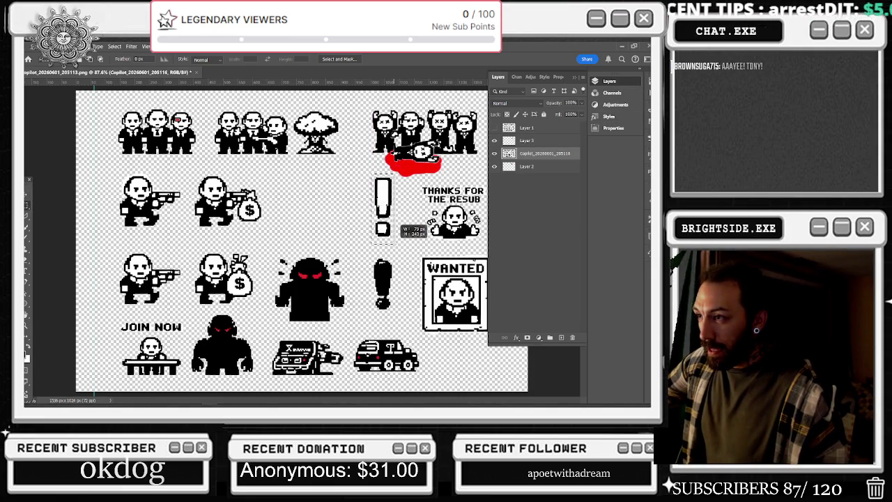
key("v")
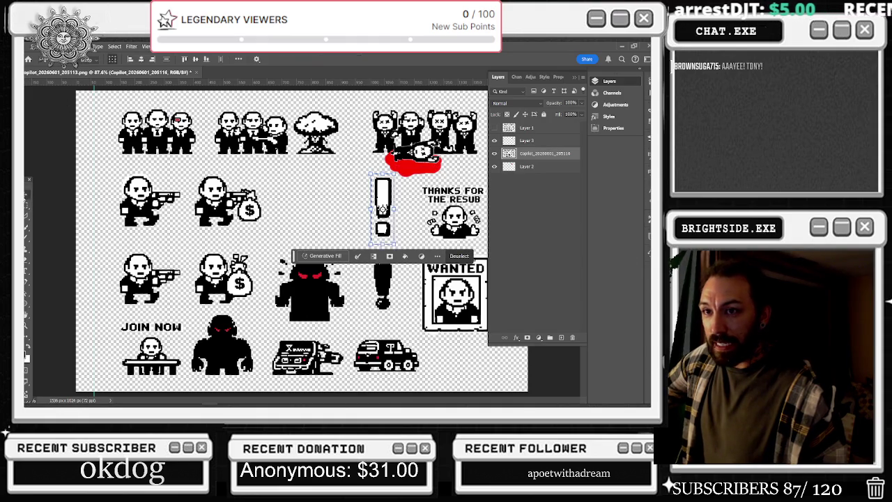
left_click_drag(377, 196, 291, 196)
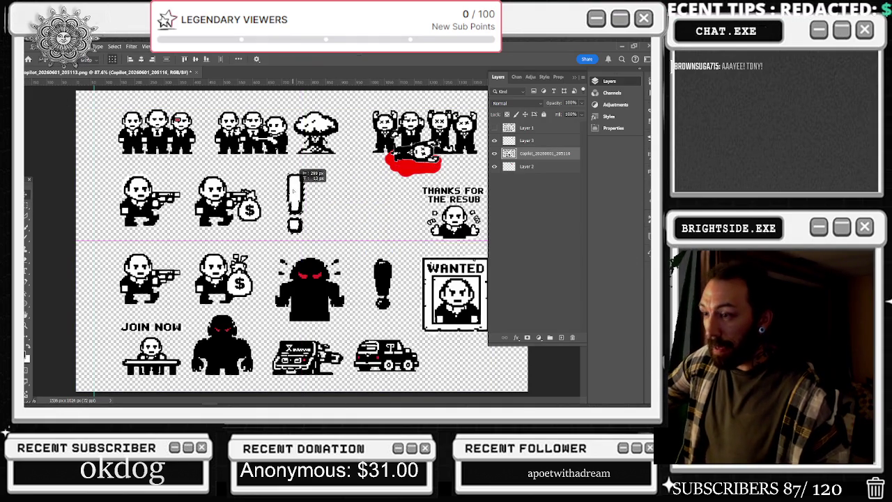
left_click_drag(296, 187, 295, 187)
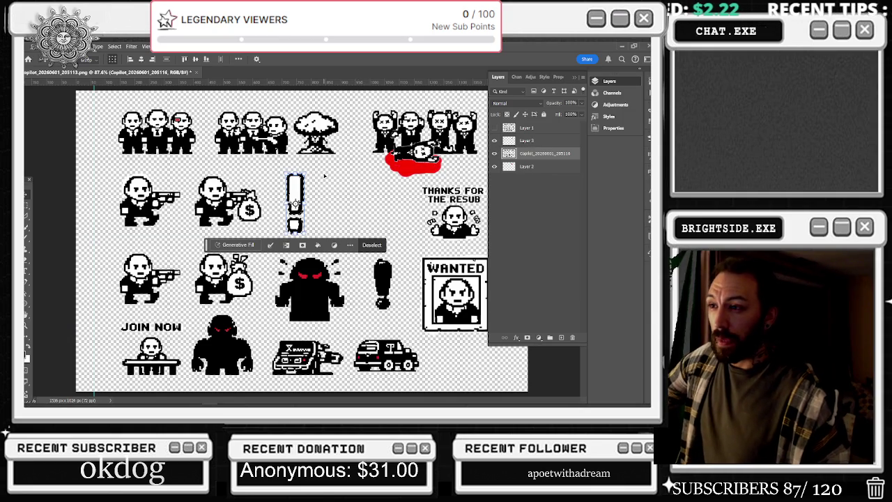
left_click_drag(296, 203, 368, 184)
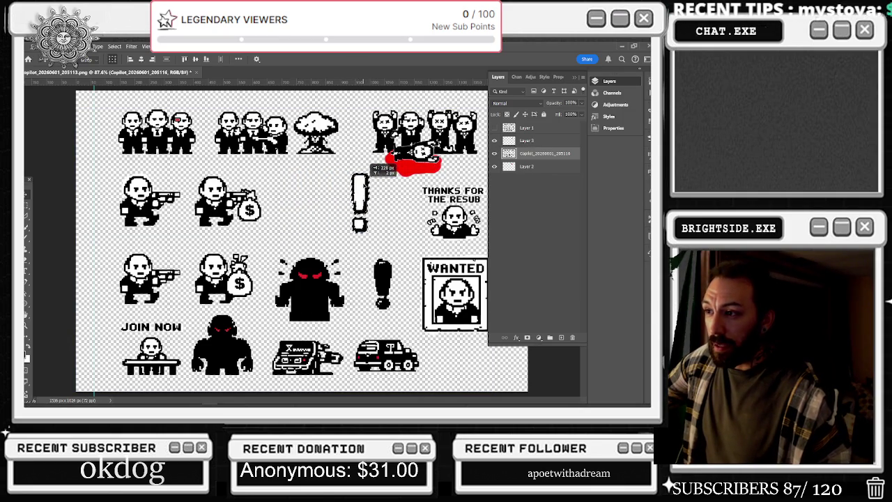
Step: Select the mobster trio and mushroom cloud and shift them up and to the right
left_click(26, 207)
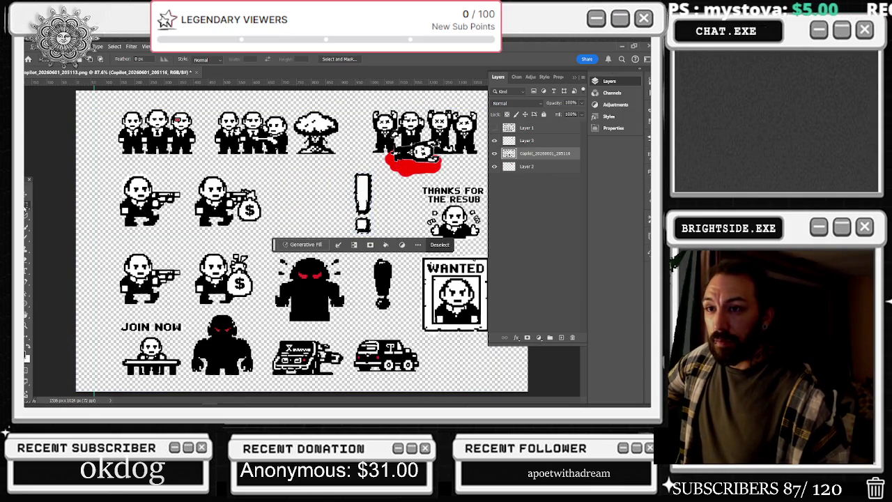
left_click_drag(207, 104, 340, 160)
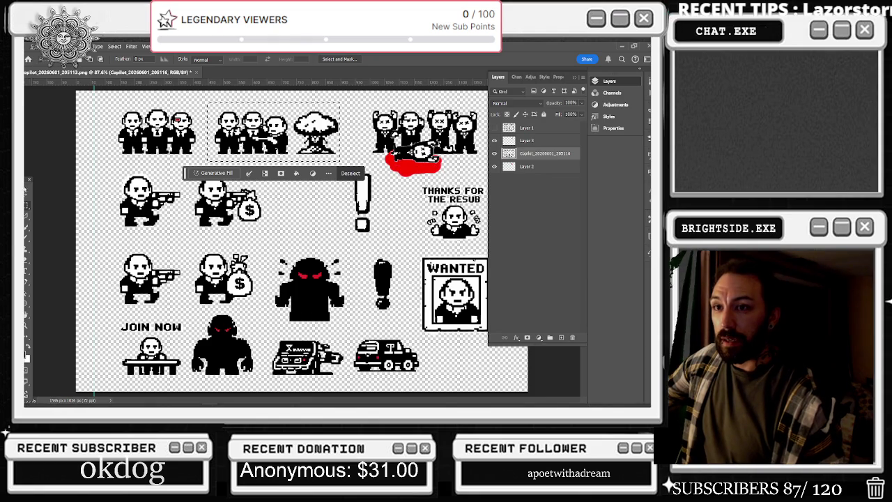
key("v")
left_click_drag(292, 144, 315, 138)
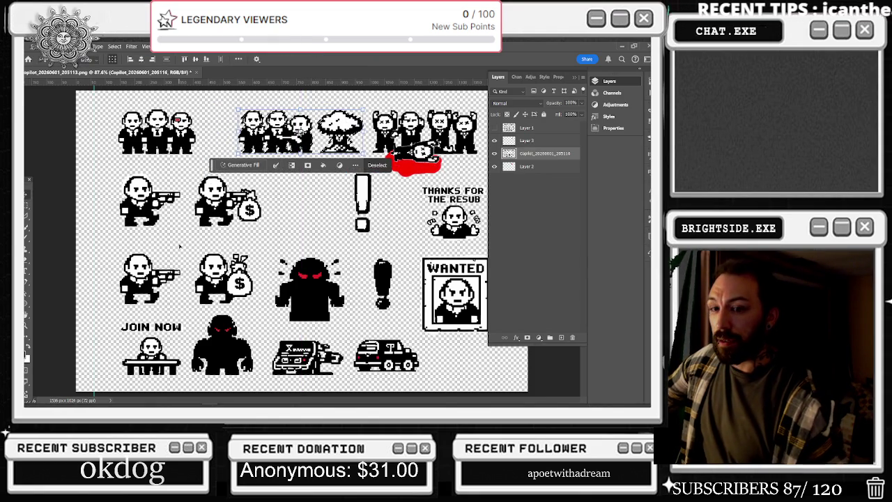
left_click(28, 204)
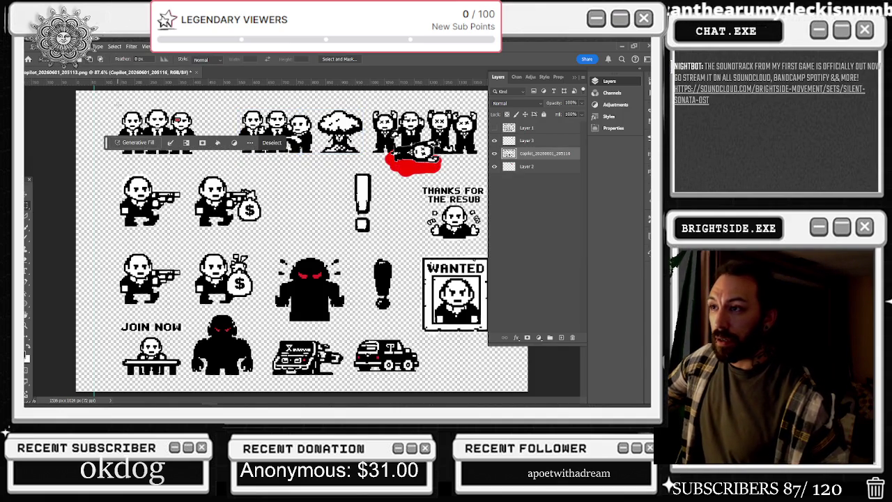
Step: Marquee the leftmost top-left mobster, trimming near his hand, and copy him onto Layer 4
scroll(115, 108, "up", 2)
scroll(115, 108, "up", 2)
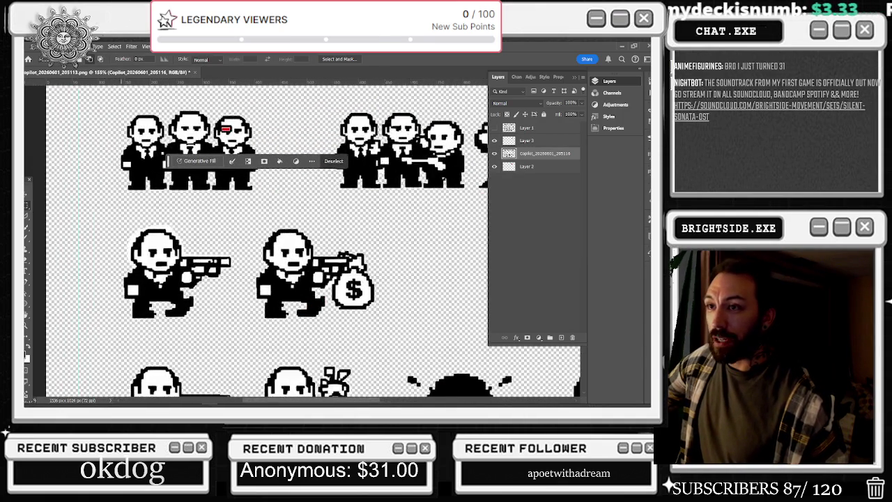
scroll(150, 104, "up", 1)
left_click_drag(98, 109, 167, 215)
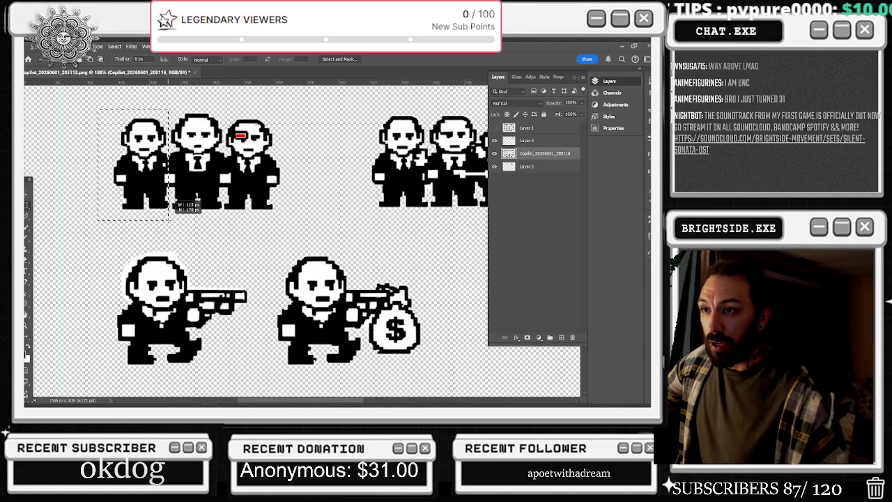
left_click_drag(168, 214, 168, 221)
scroll(177, 173, "up", 2)
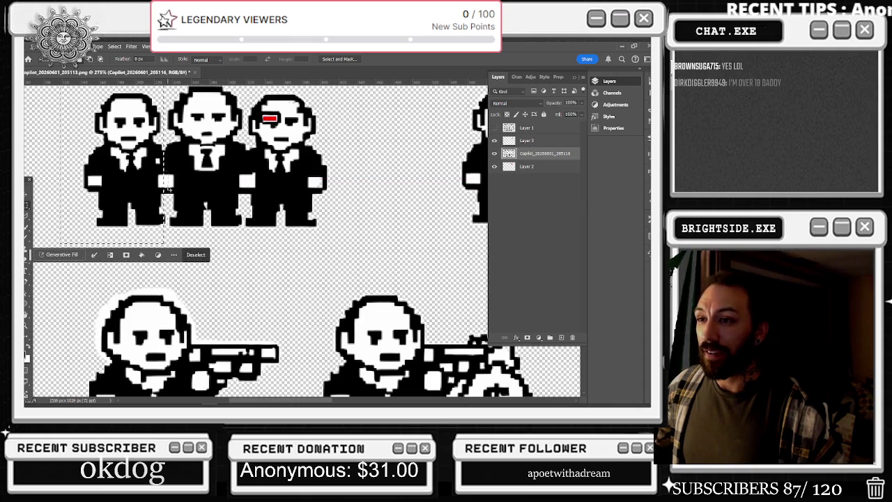
left_click_drag(170, 176, 161, 182)
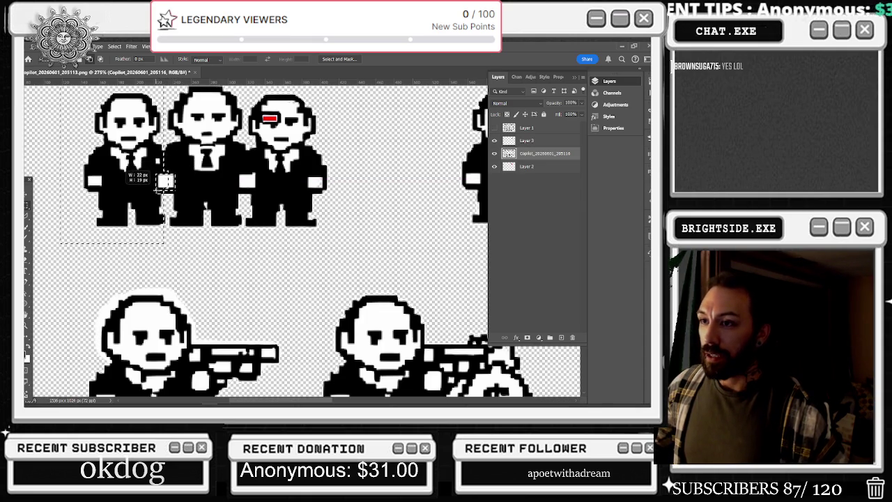
scroll(164, 163, "down", 3)
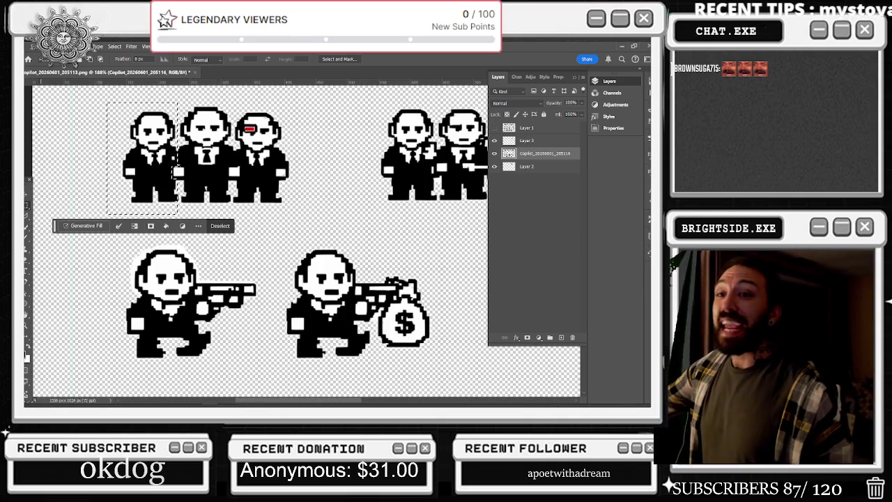
right_click(141, 137)
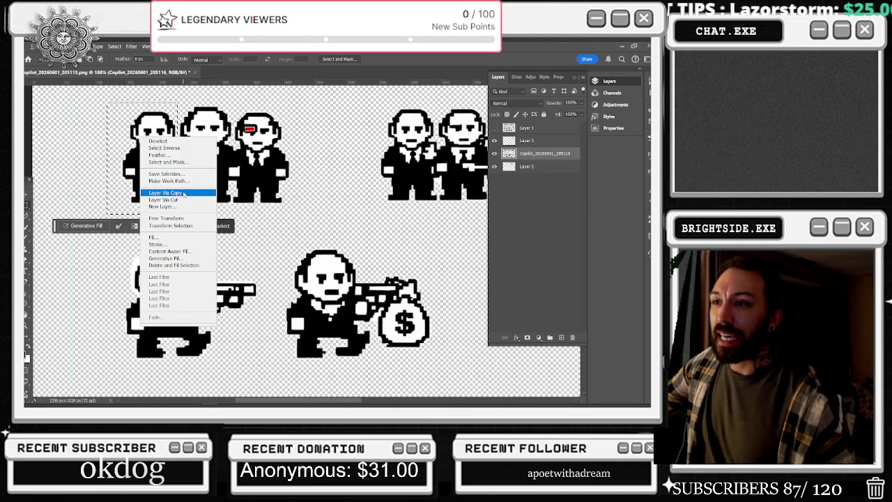
left_click(180, 193)
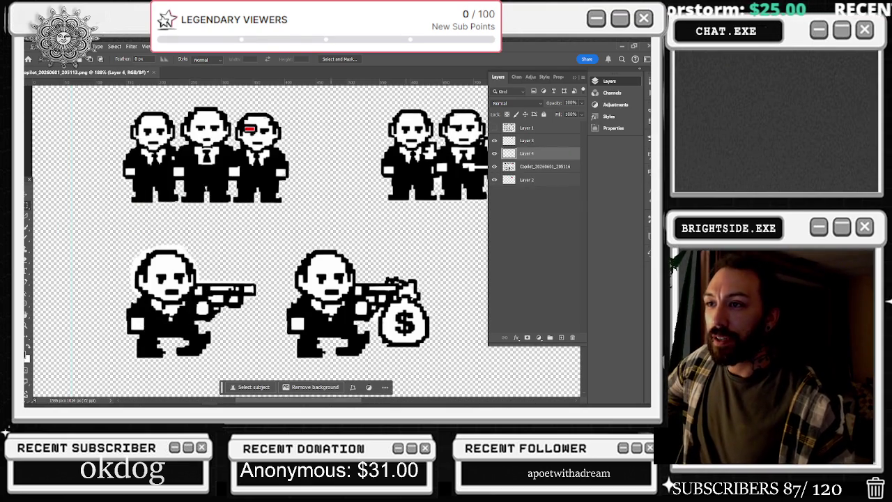
Step: Marquee the leftmost suited man in the top-left group, adding a small strip beside him
scroll(224, 187, "down", 5)
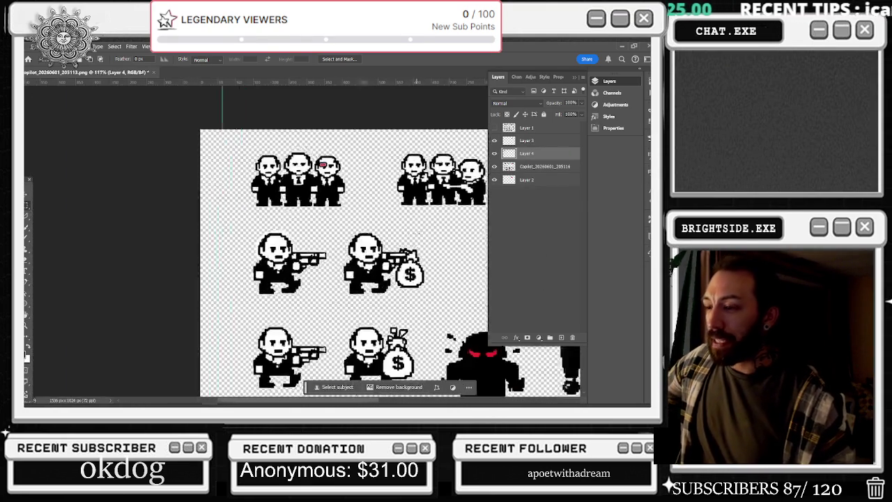
scroll(302, 241, "up", 1)
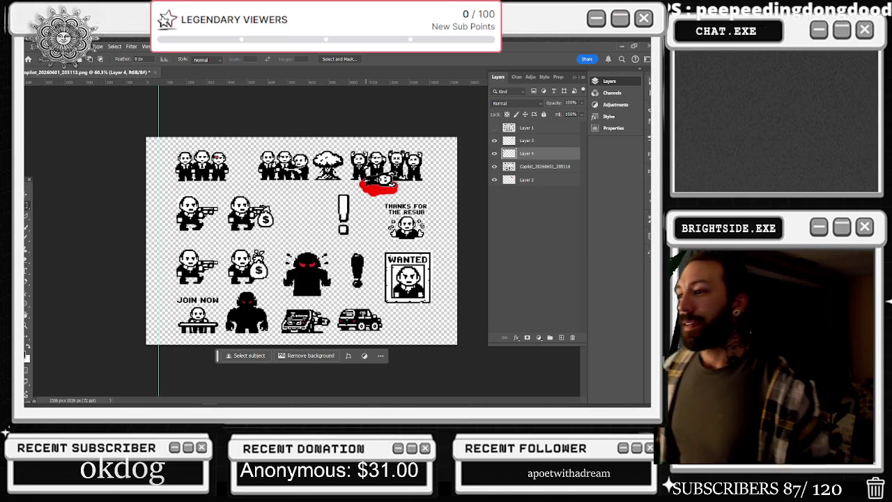
scroll(139, 200, "up", 2)
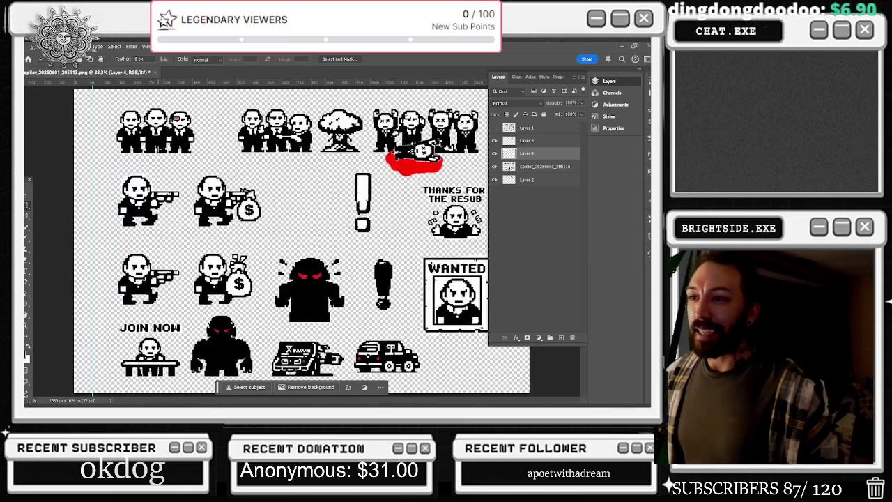
scroll(181, 161, "up", 2)
scroll(208, 124, "up", 2)
scroll(163, 148, "up", 2)
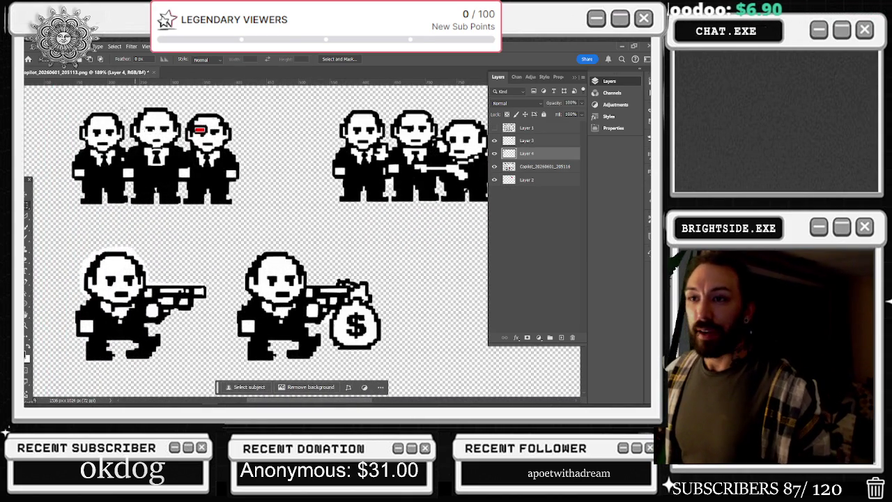
left_click_drag(41, 104, 127, 214)
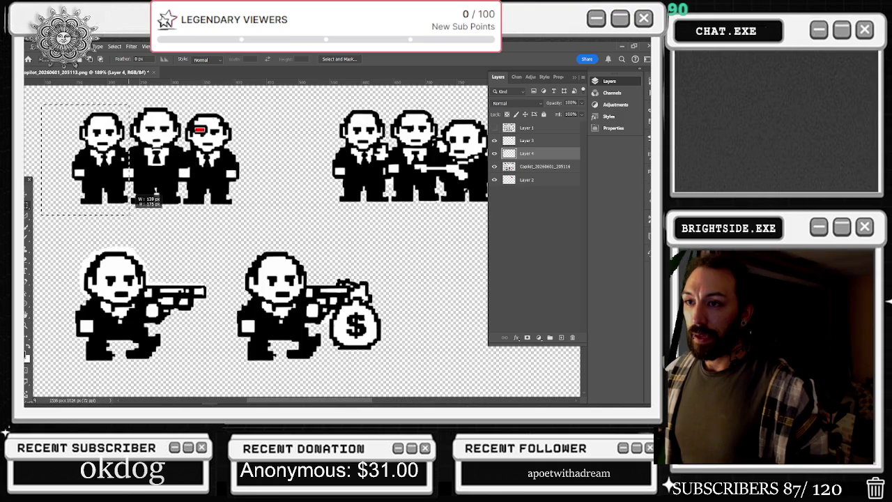
scroll(131, 196, "up", 1)
scroll(133, 181, "up", 1)
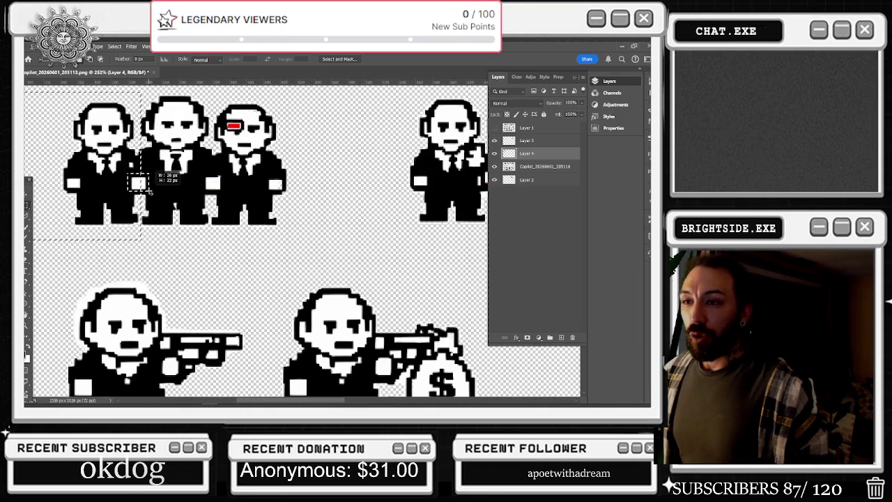
left_click_drag(143, 183, 152, 192)
scroll(143, 183, "down", 1)
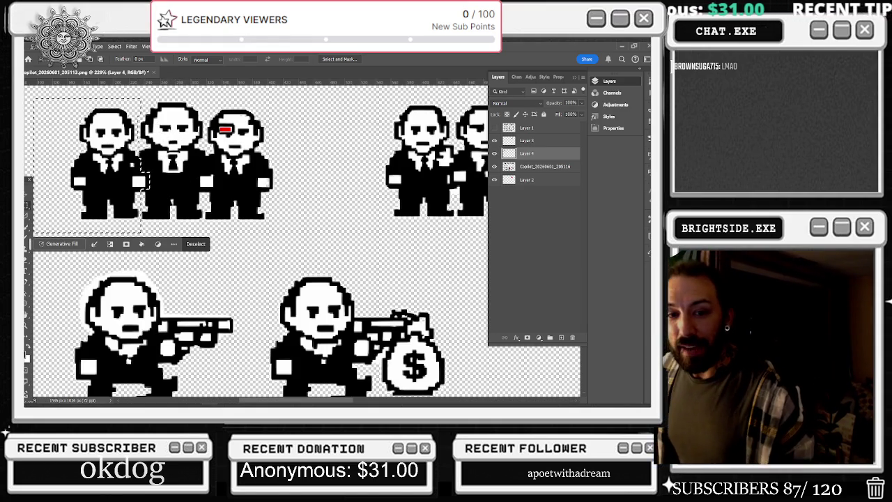
Step: Clear and restore the selection around the left figure, then bring up its context menu
key("ctrl+d")
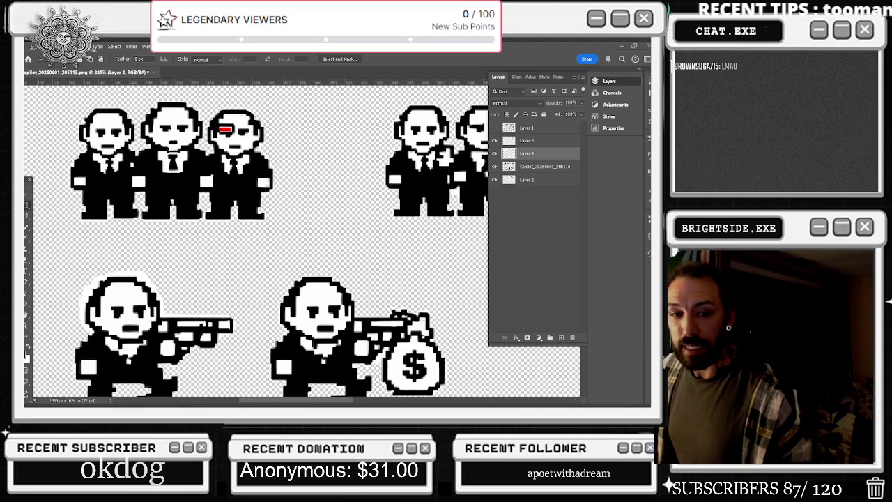
key("ctrl+shift+d")
scroll(129, 119, "down", 2)
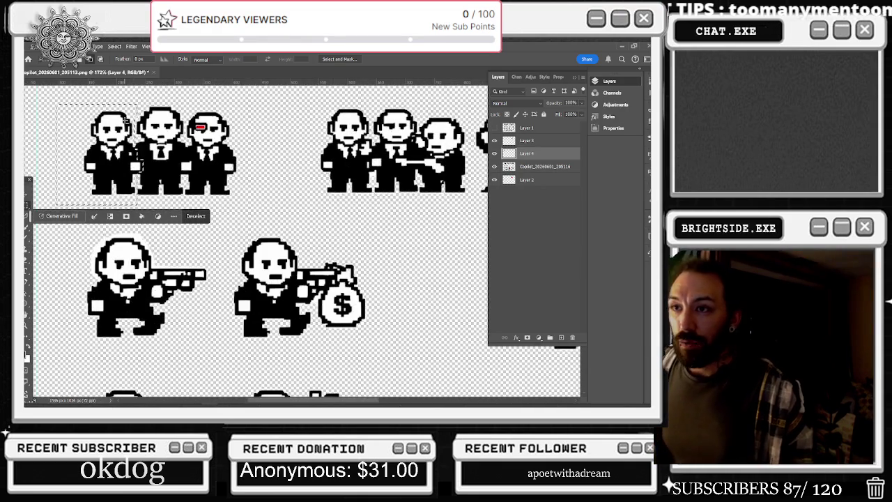
scroll(143, 129, "down", 1)
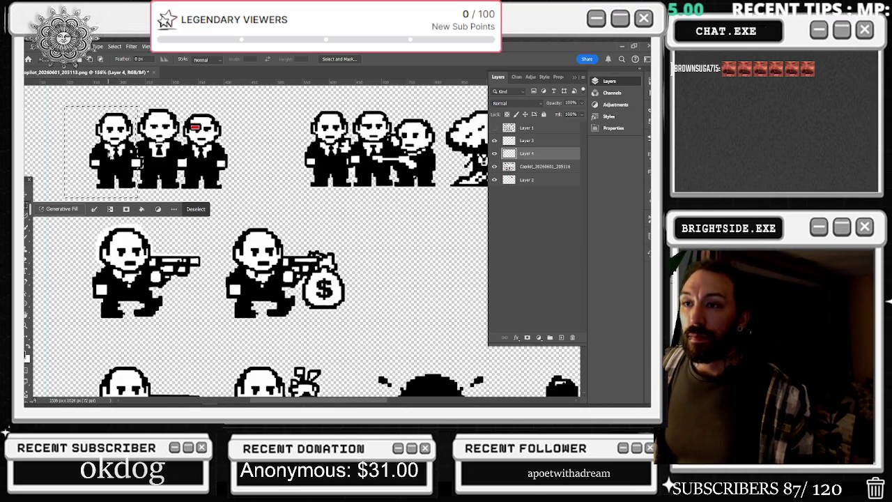
scroll(102, 151, "up", 1)
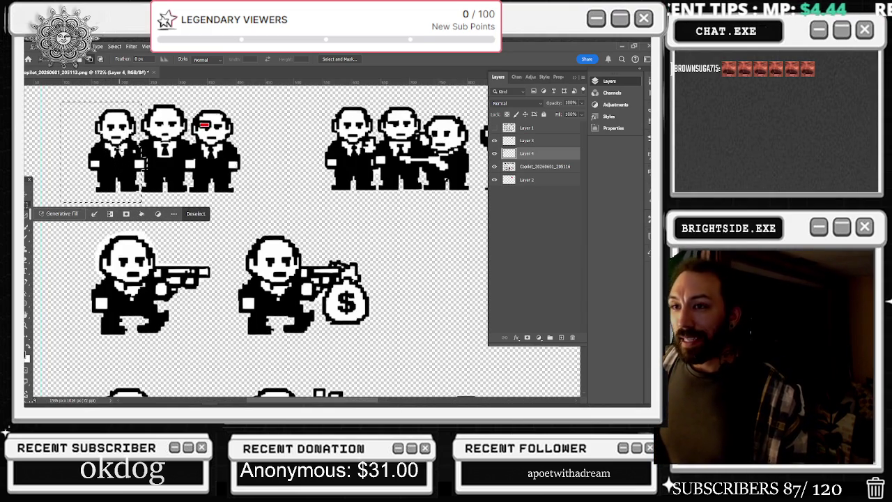
right_click(99, 141)
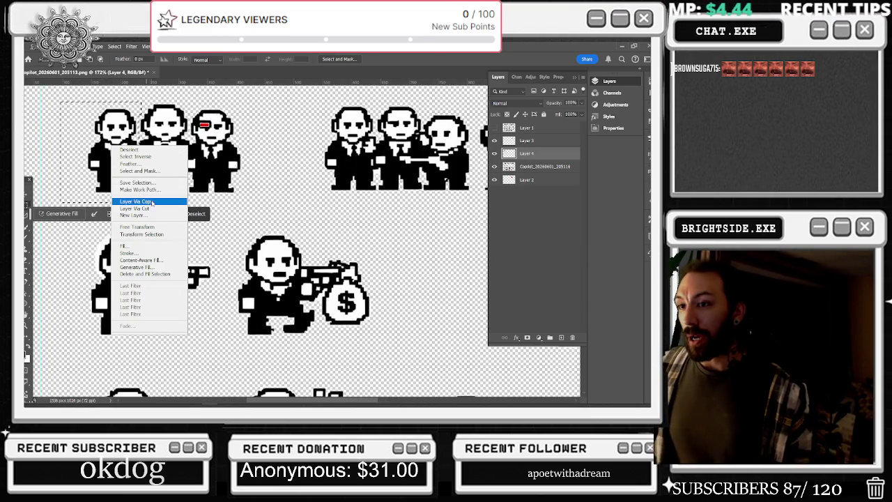
Step: Copy the man onto Layer 5, move him to the row's end, and lower Layer 5
left_click(140, 202)
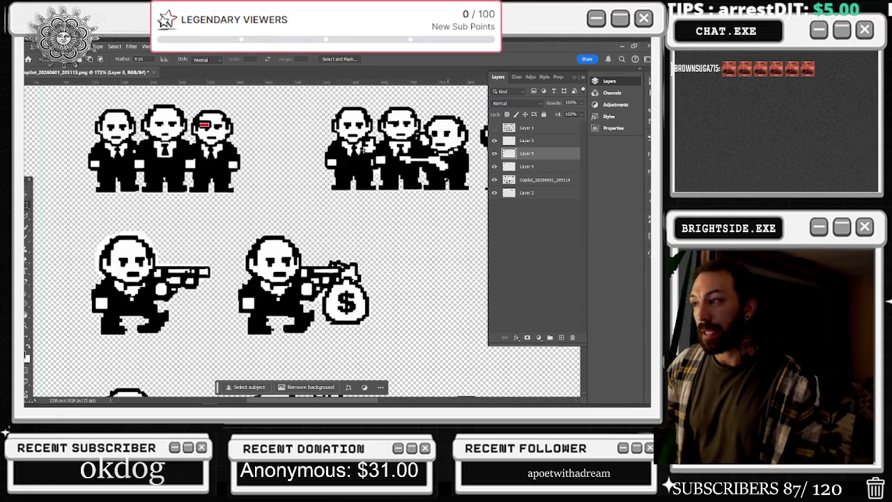
key("v")
mouse_move(120, 126)
left_mouse_down()
mouse_move(260, 124)
mouse_move(259, 135)
left_mouse_up()
scroll(259, 136, "up", 2)
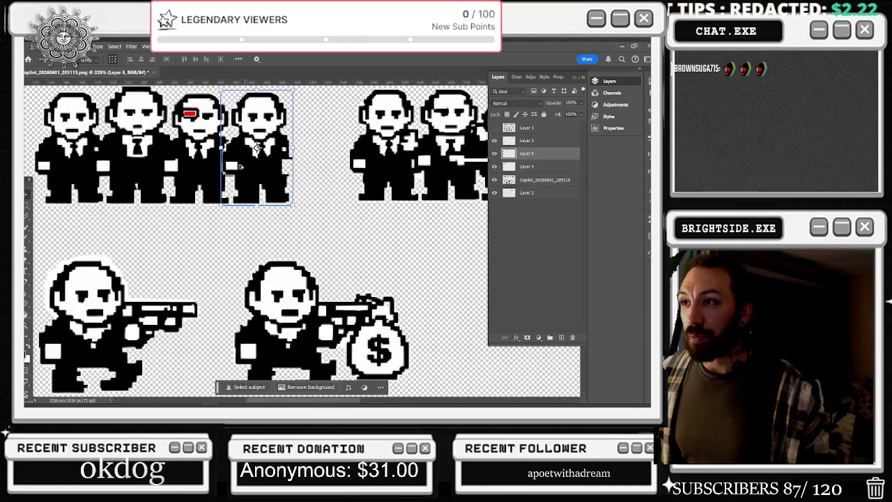
scroll(258, 136, "up", 1)
left_click_drag(527, 153, 527, 186)
left_click(530, 193)
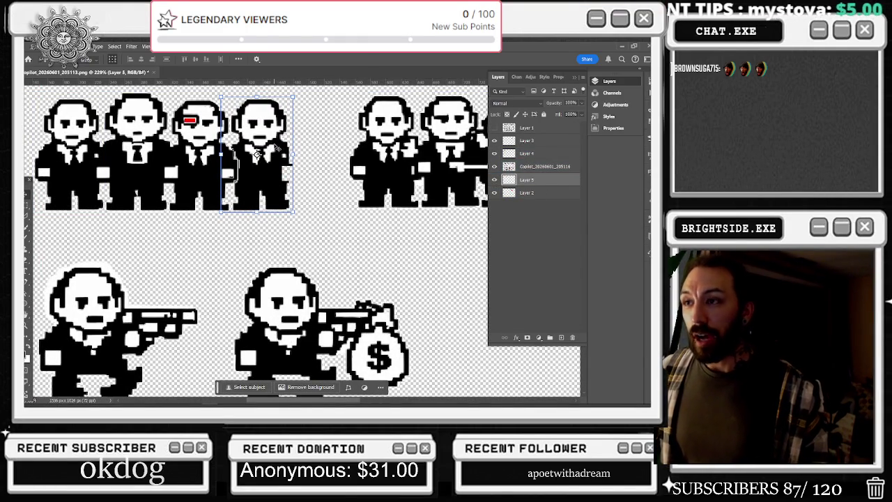
Step: Select thin strips beside the copied man and the third figure on the sprite sheet layer
key("alt+bracketright")
scroll(185, 169, "up", 1)
key("alt+bracketleft")
key("m")
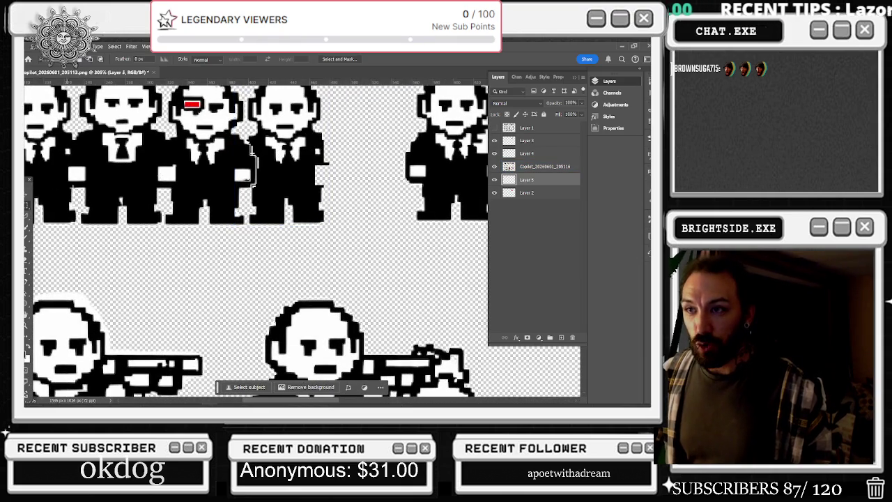
left_click_drag(268, 153, 255, 190)
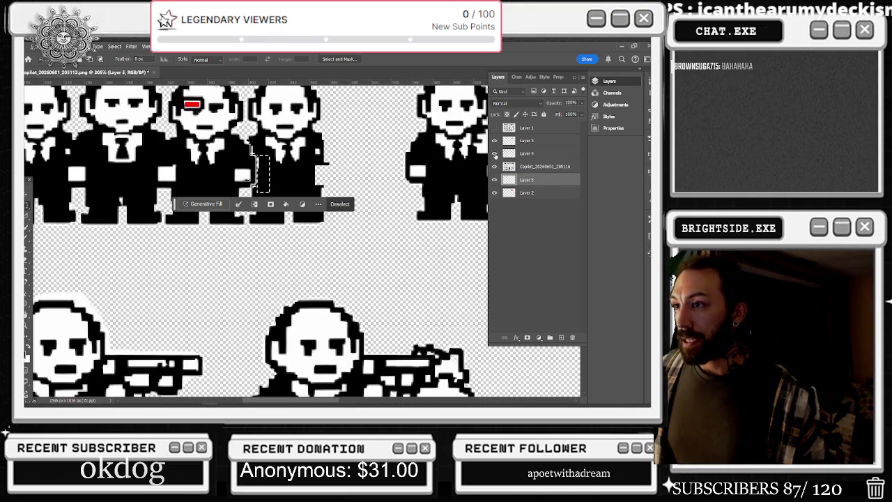
left_click(543, 155)
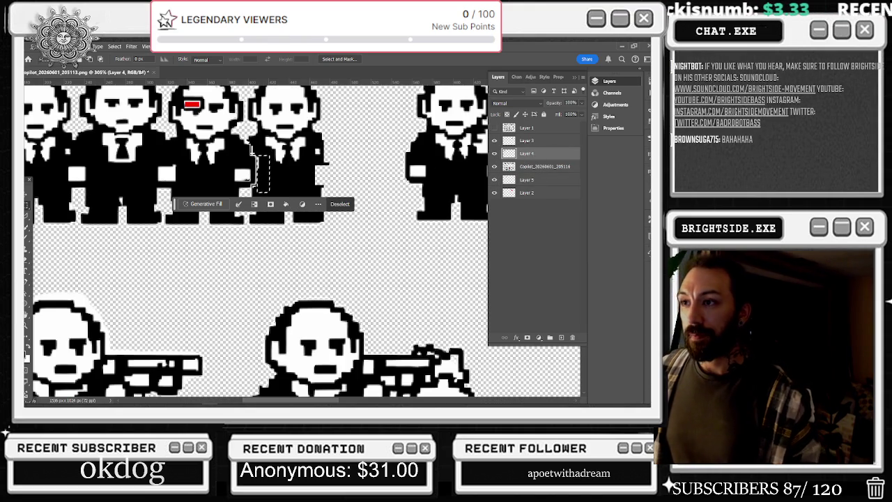
left_click(537, 171)
left_click_drag(253, 134, 277, 155)
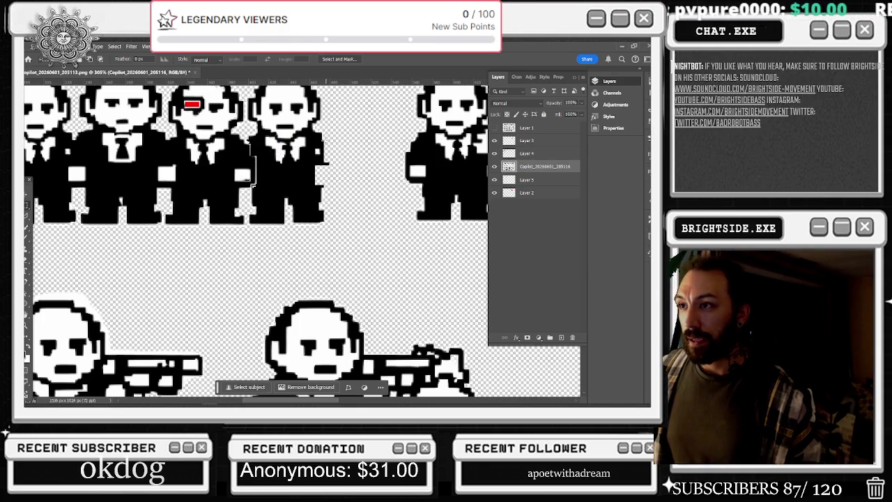
left_click_drag(287, 194, 252, 184)
left_click_drag(272, 152, 254, 190)
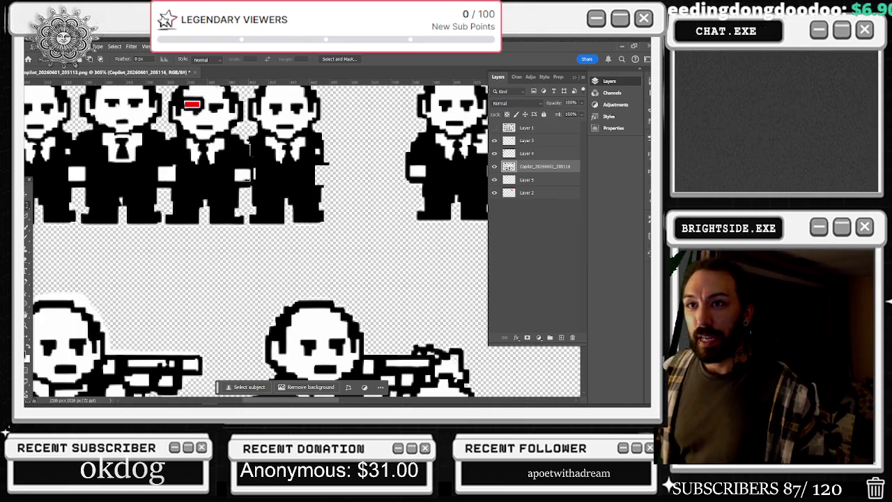
Step: Check the figures on Layers 3, 4 and 5 with the Move tool
key("v")
left_click(551, 154)
left_click(547, 141)
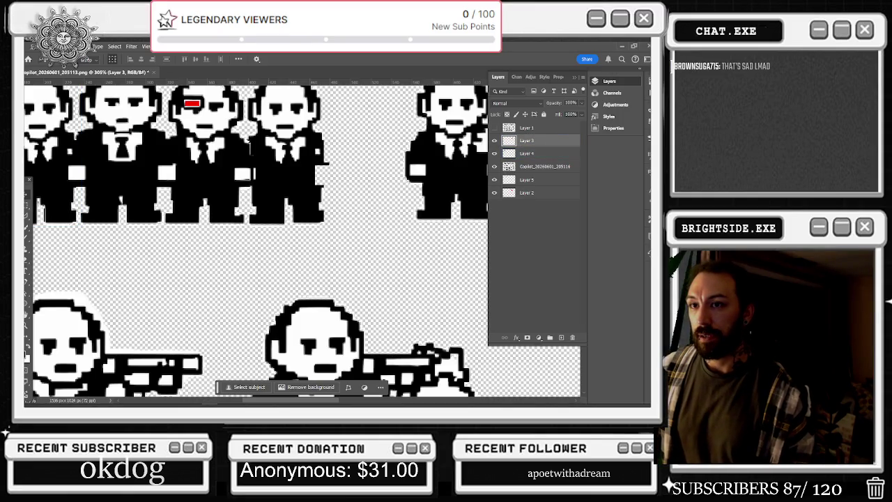
left_click(539, 180)
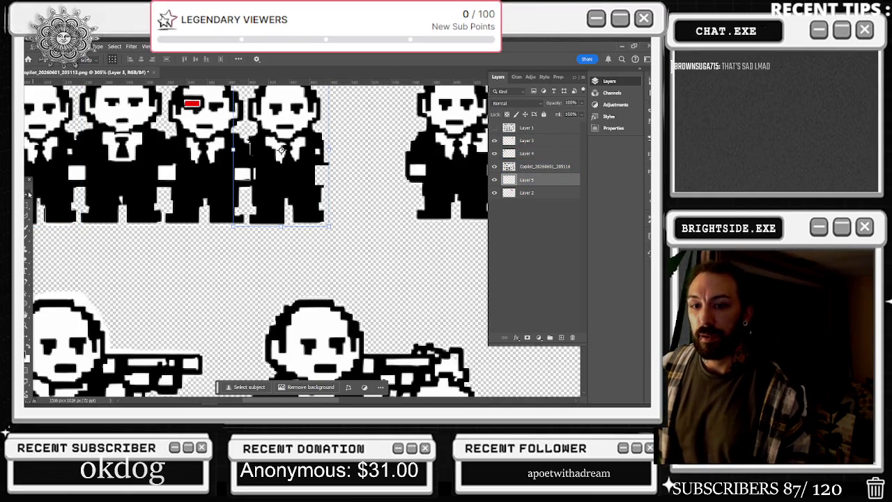
left_click(67, 183)
left_click(268, 168)
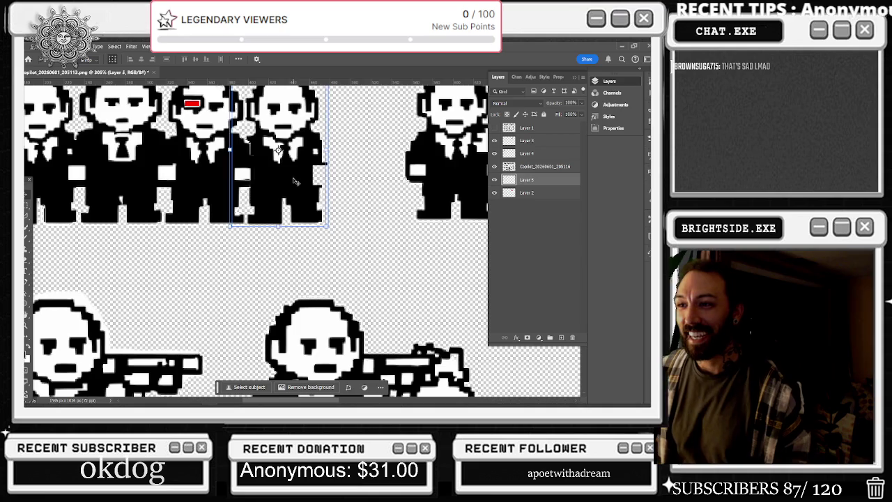
scroll(285, 197, "down", 3)
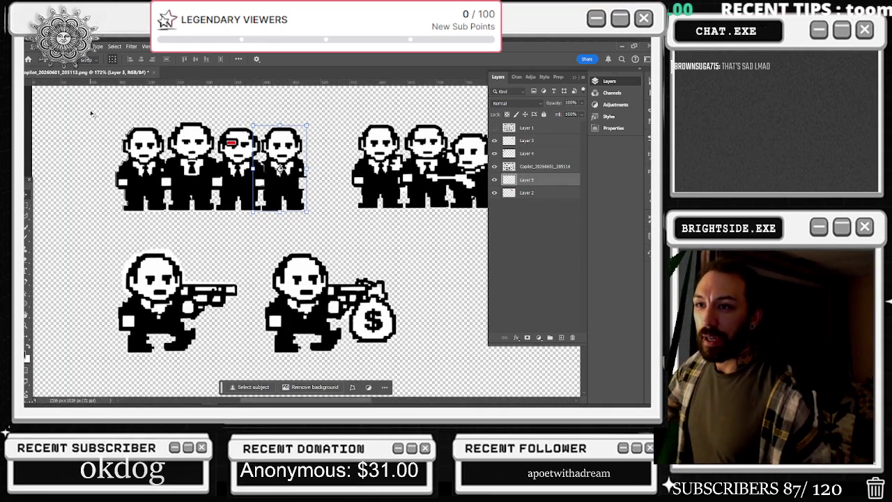
Step: Fit the whole sprite sheet in the window and minimize Photoshop
key("m")
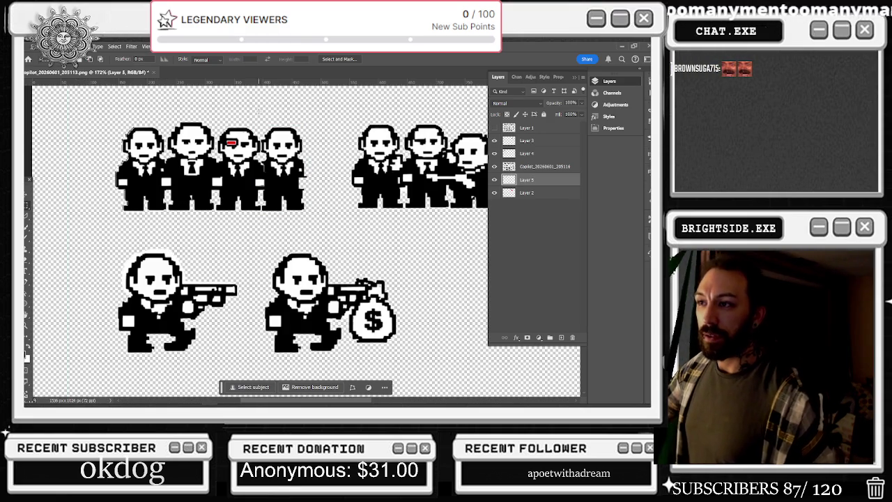
key("ctrl+0")
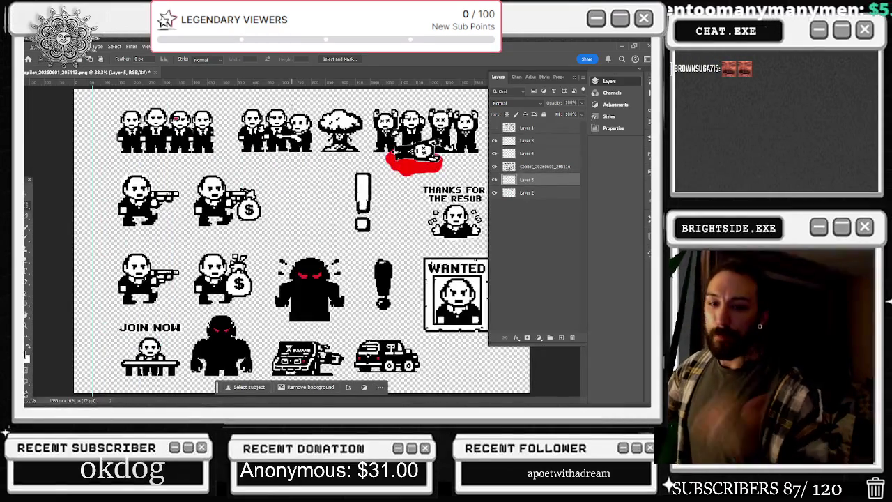
scroll(405, 98, "down", 2)
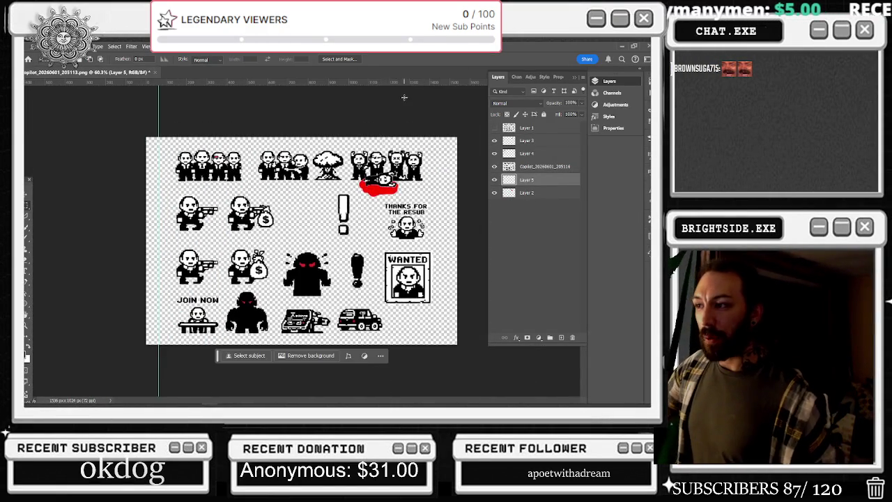
left_click(622, 49)
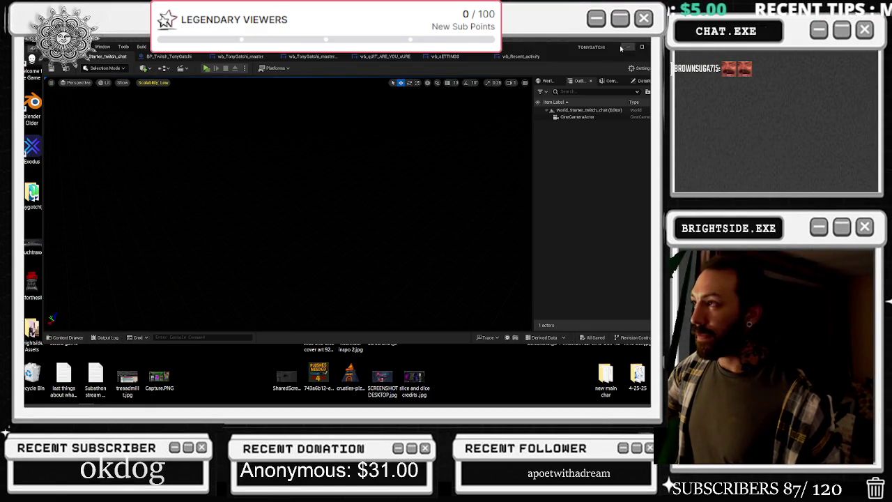
Step: Open the tonygotchi_stuff folder from the desktop and maximize its window
left_click(626, 48)
double_click(349, 225)
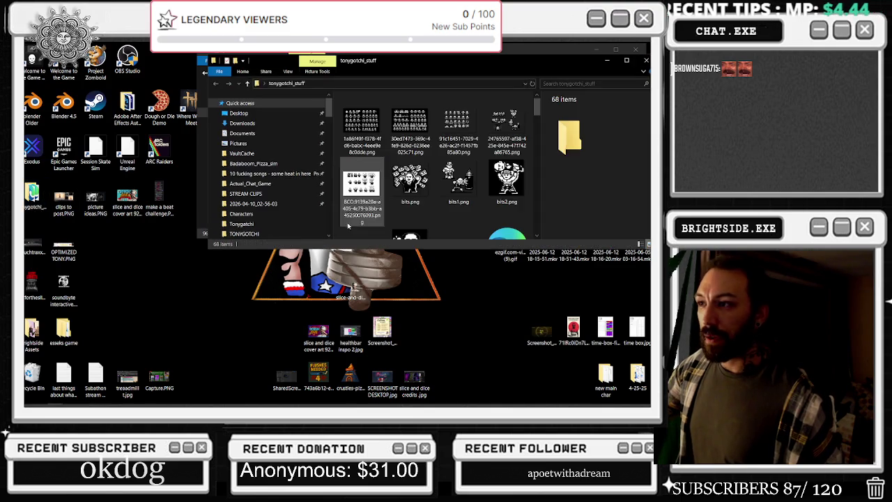
left_click(628, 61)
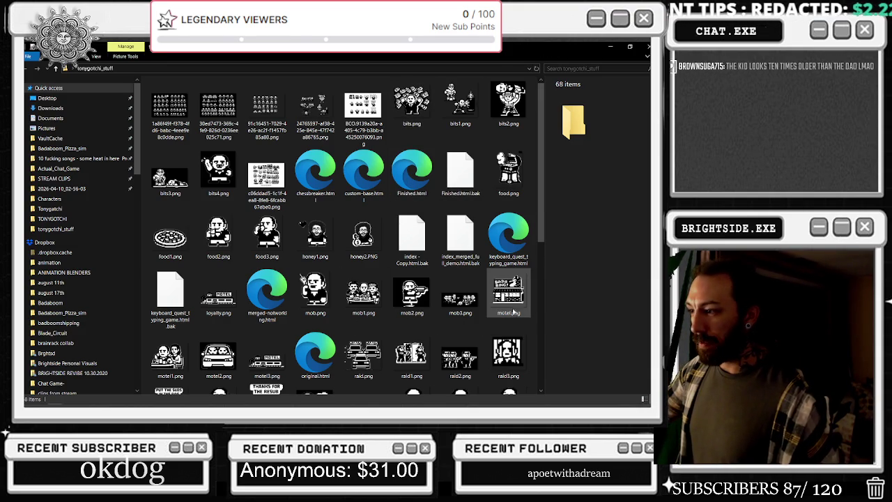
scroll(526, 313, "down", 3)
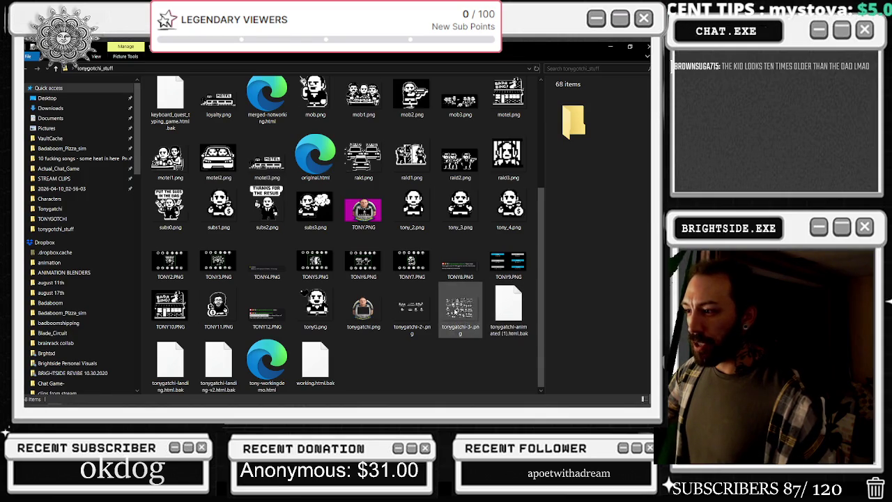
Step: Preview tonygatchi-3-.png, close the viewer, and return to Photoshop
left_click(456, 312)
key("Return")
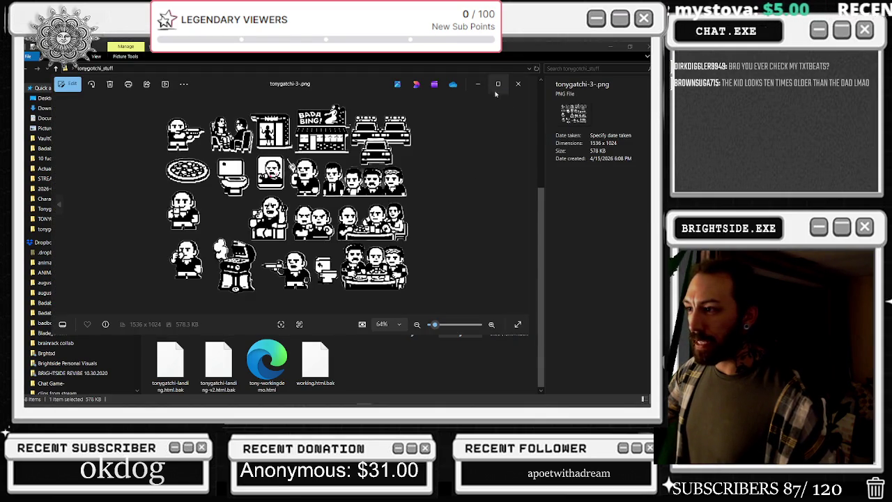
left_click(522, 79)
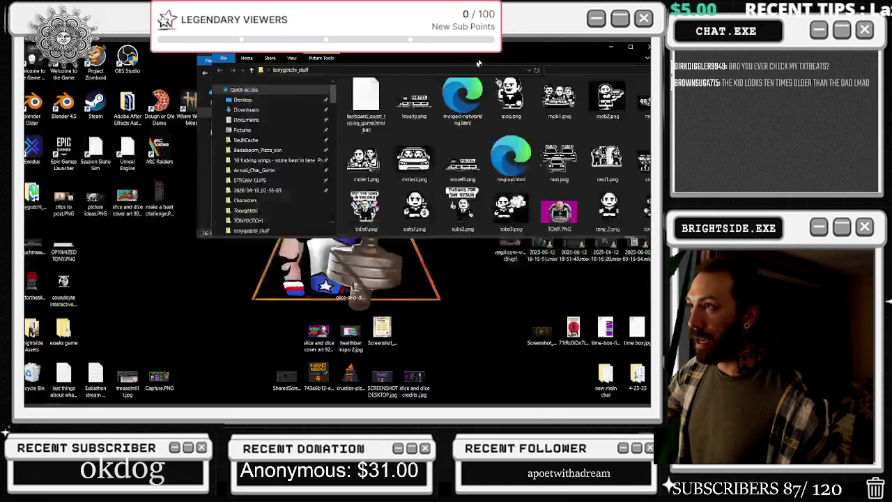
left_click_drag(349, 46, 230, 95)
scroll(260, 165, "down", 3)
scroll(260, 165, "down", 5)
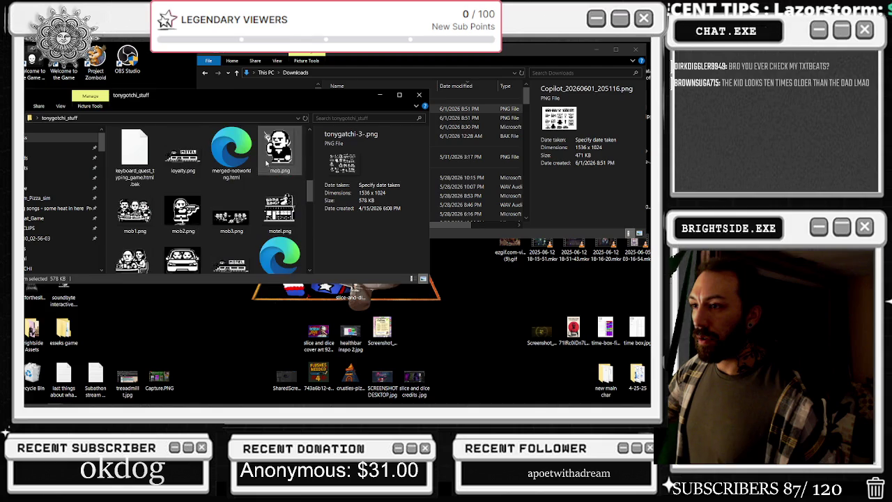
scroll(279, 202, "up", 2)
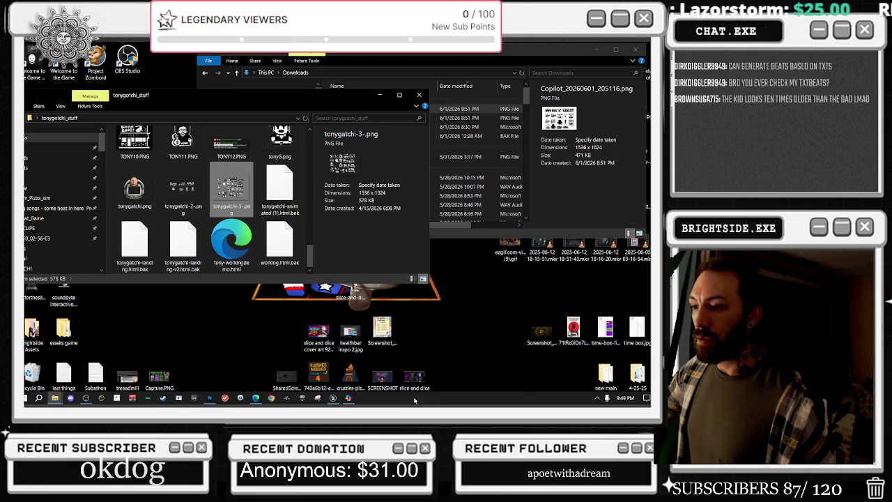
left_click(217, 399)
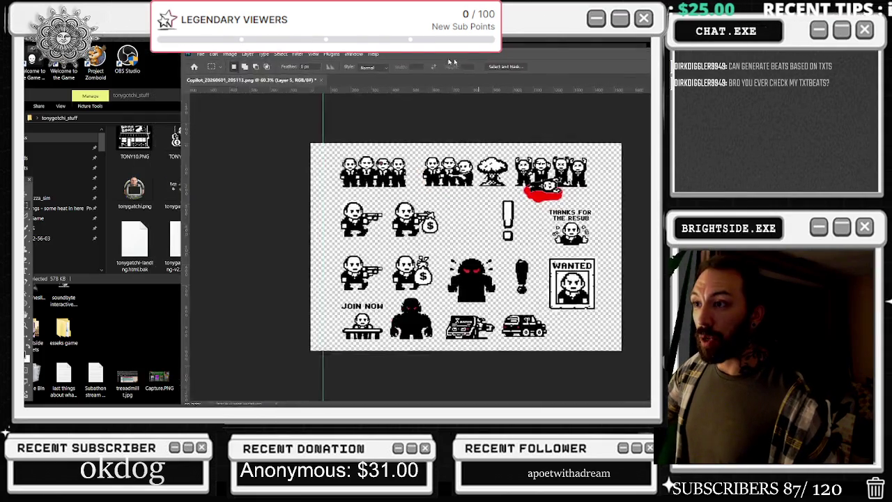
Step: Drop tonygatchi-3-.png onto the canvas, shift it left, commit, and bring its layer to front
left_click_drag(288, 46, 446, 53)
left_click_drag(230, 189, 582, 209)
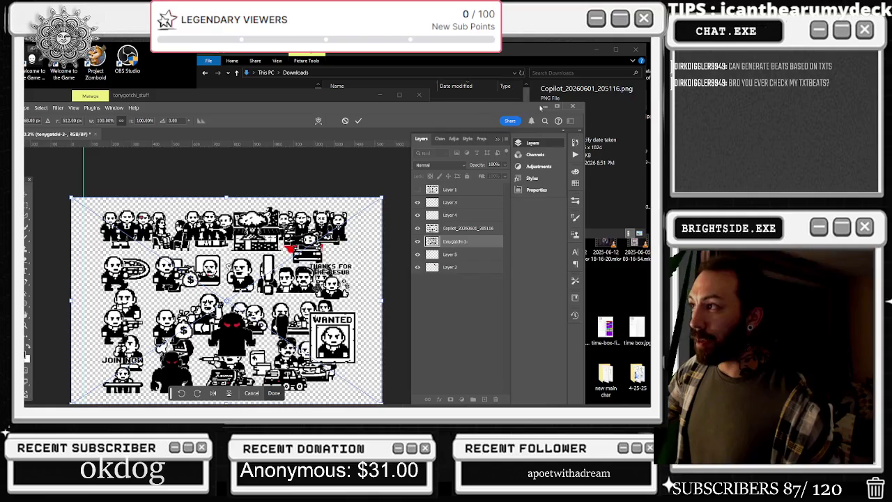
double_click(540, 107)
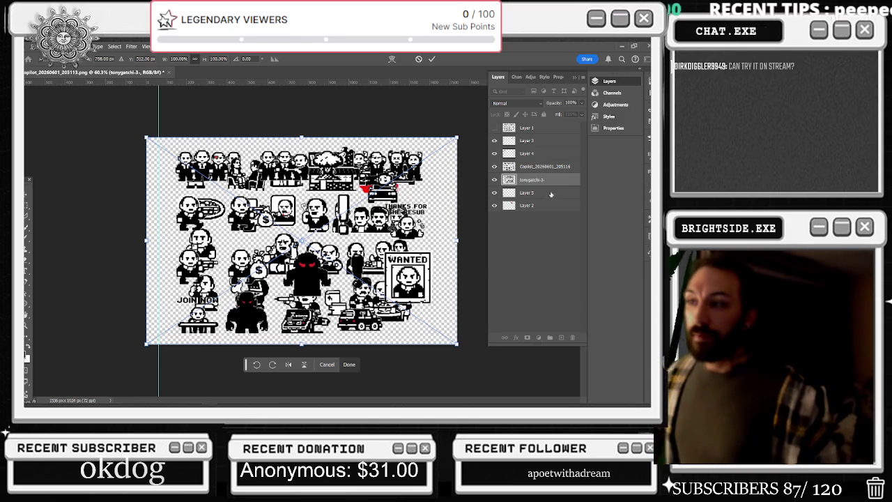
left_click_drag(180, 214, 120, 226)
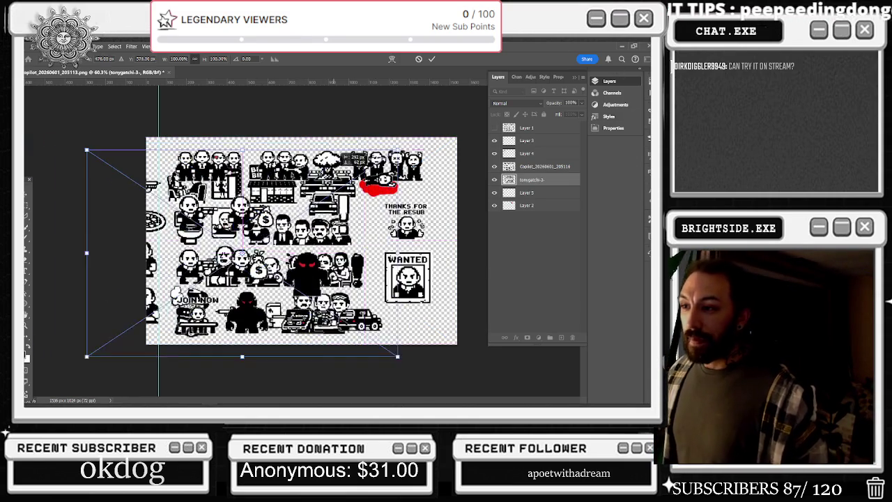
key("Return")
key("ctrl+shift+bracketright")
scroll(301, 243, "up", 3)
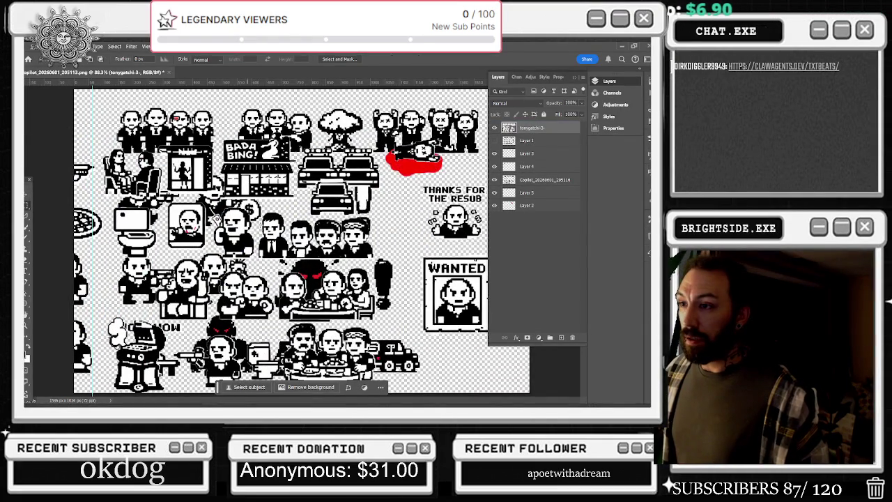
Step: Copy the row of four suited mobsters onto Layer 6 and hide the tonygatchi-3 layer
left_click_drag(260, 211, 388, 258)
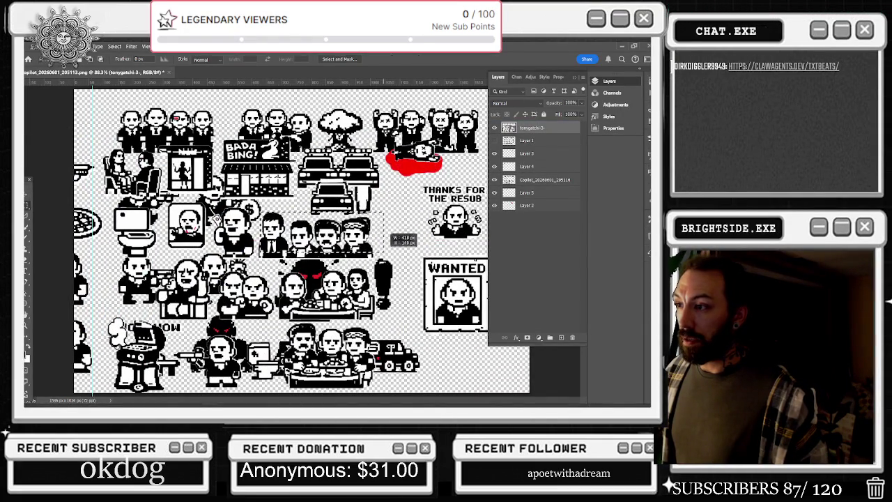
right_click(423, 245)
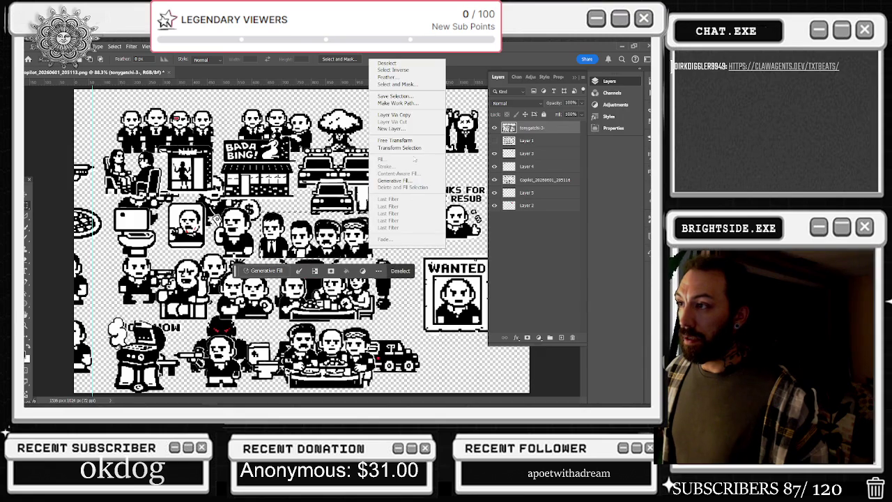
left_click(393, 114)
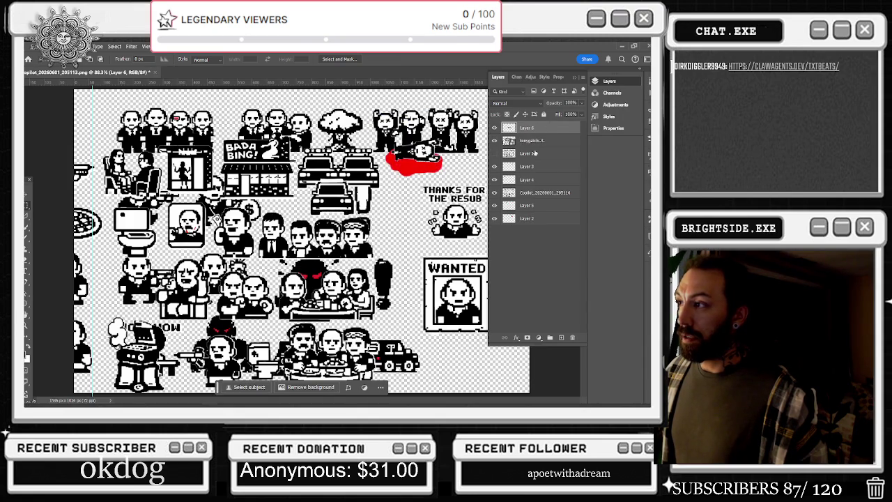
left_click(495, 144)
scroll(301, 240, "down", 2)
mouse_move(301, 211)
left_mouse_down()
mouse_move(375, 209)
mouse_move(369, 216)
left_mouse_up()
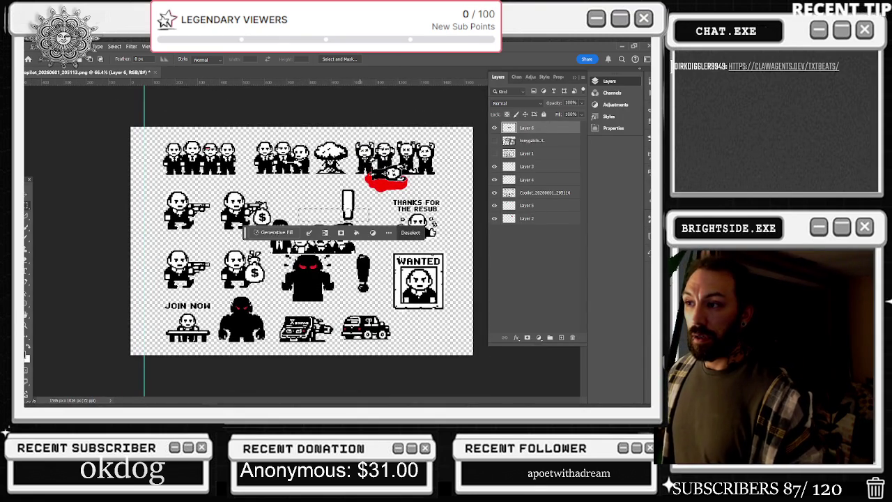
key("ctrl+d")
Step: Scale the four mobsters to about 81% and place them below the top-left row
key("v")
key("ctrl+t")
mouse_move(356, 221)
left_mouse_down()
mouse_move(338, 227)
mouse_move(348, 197)
left_mouse_up()
scroll(332, 243, "up", 1)
scroll(332, 243, "up", 1)
scroll(385, 189, "down", 2)
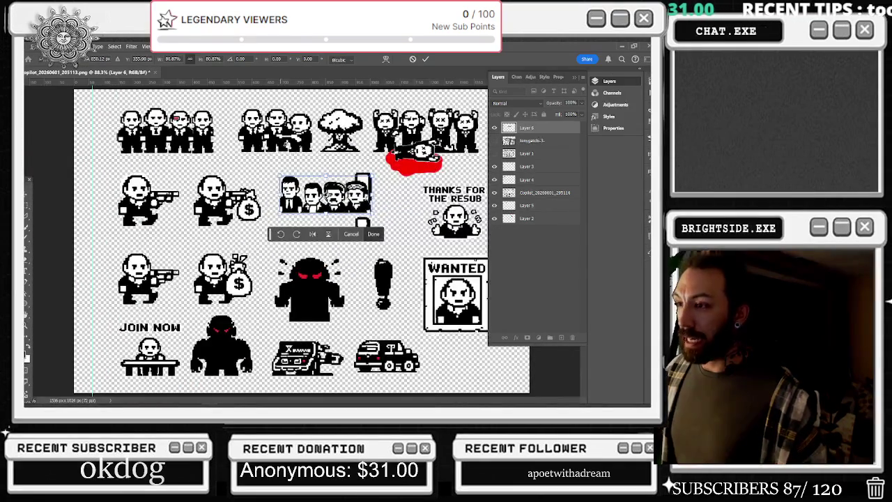
left_click_drag(325, 195, 185, 140)
scroll(149, 118, "up", 2)
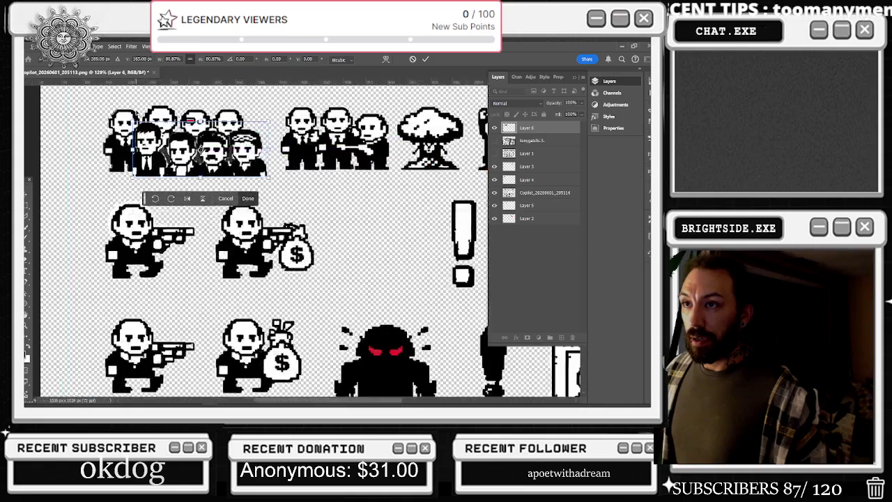
scroll(149, 118, "up", 2)
left_click_drag(156, 199, 389, 279)
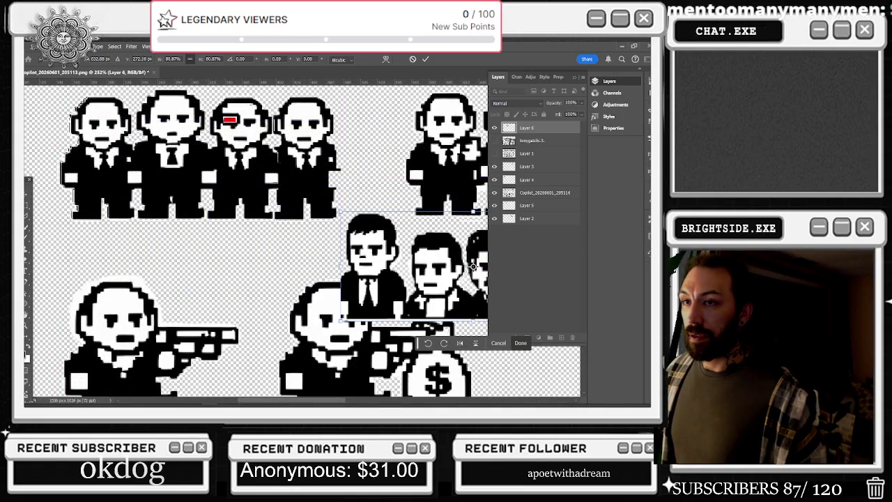
key("Return")
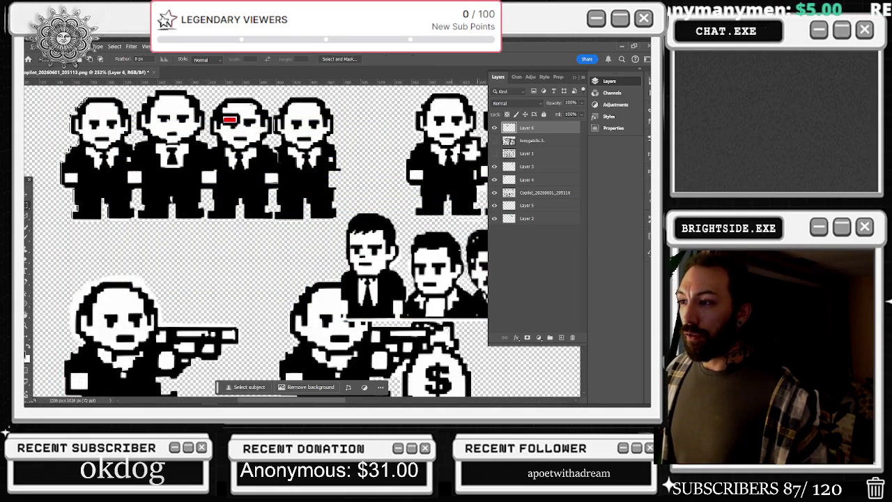
Step: Select the first new mobster's head and copy it onto new Layer 7
left_click_drag(343, 201, 402, 265)
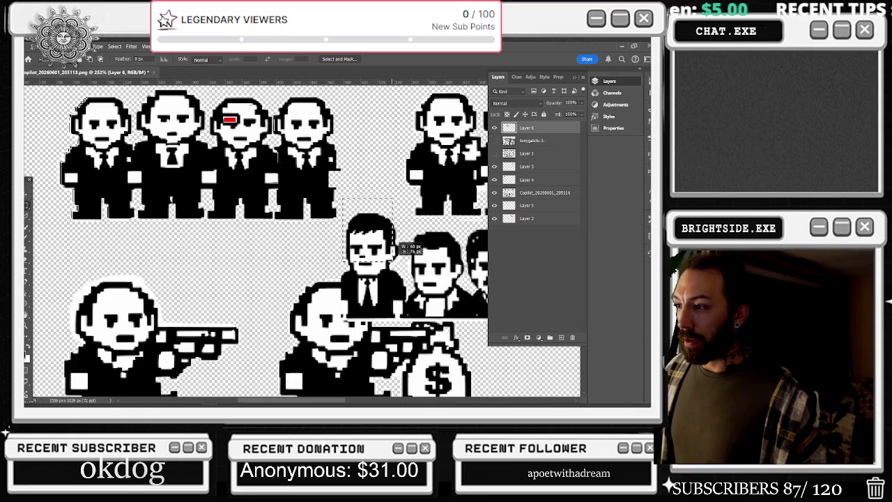
left_click_drag(351, 255, 372, 272)
left_click_drag(385, 277, 387, 279)
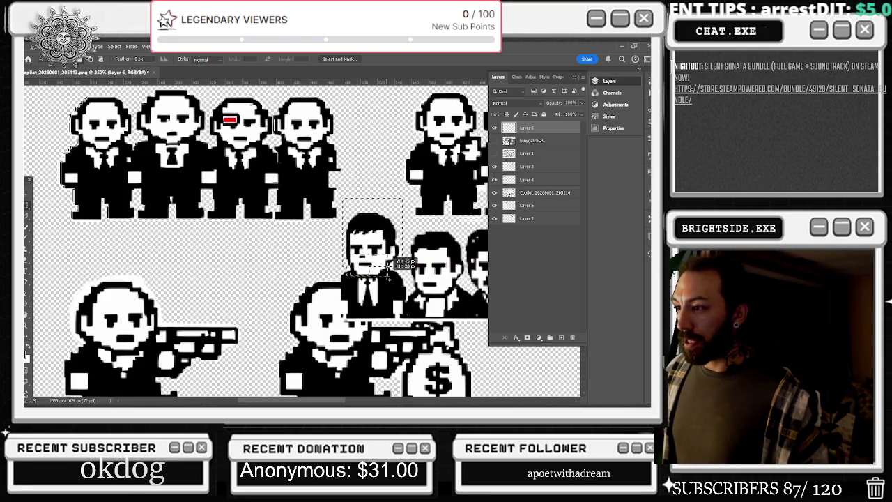
left_click_drag(387, 278, 385, 262)
right_click(390, 219)
left_click(446, 270)
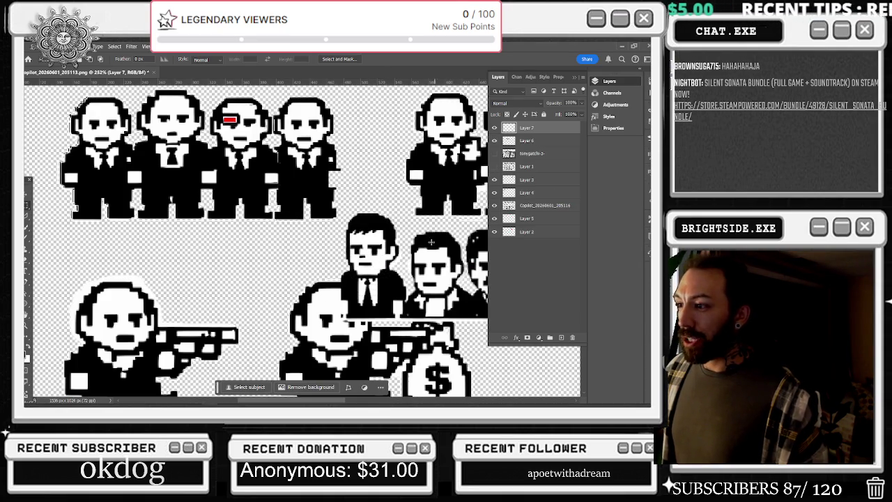
Step: Move the copied head onto a top-row mobster and scale it to about 110%
key("v")
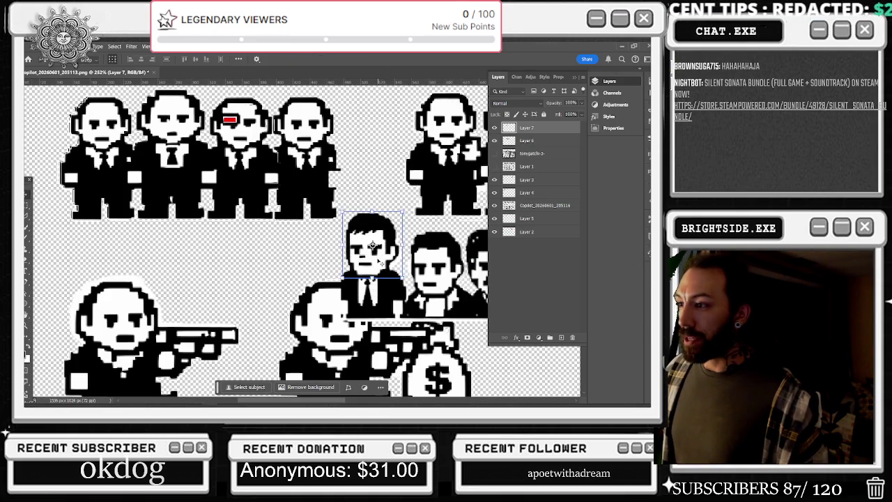
left_click_drag(374, 244, 308, 117)
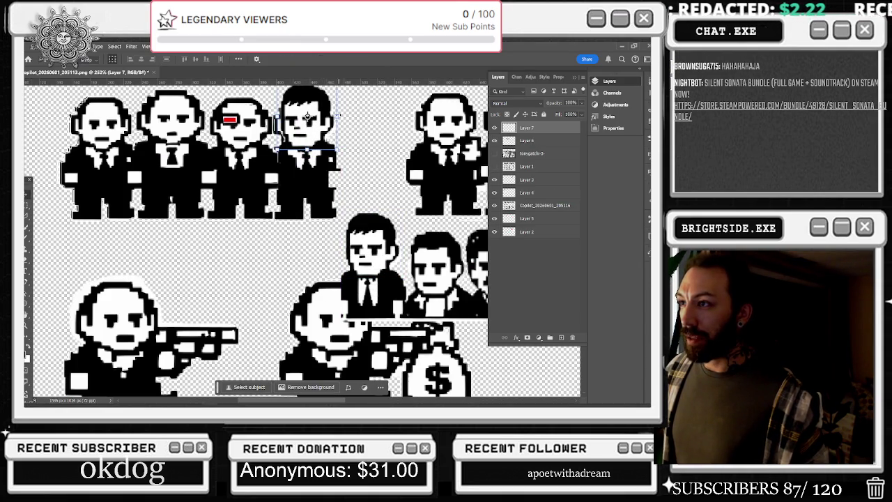
key("ctrl+t")
left_click_drag(307, 116, 304, 117)
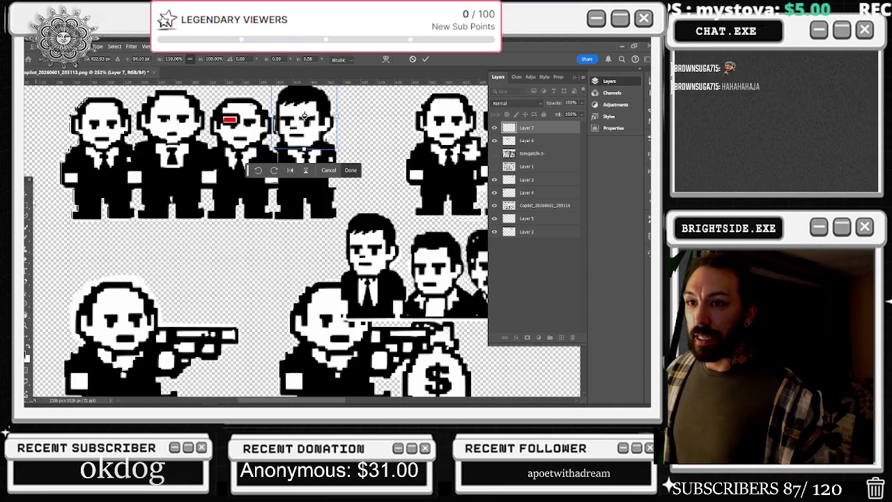
key("Return")
scroll(369, 189, "down", 3)
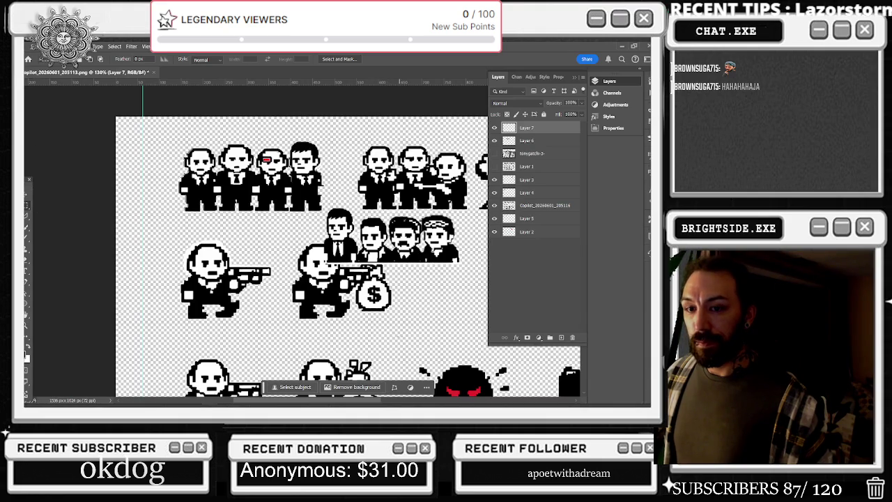
scroll(412, 306, "up", 2)
scroll(412, 307, "up", 2)
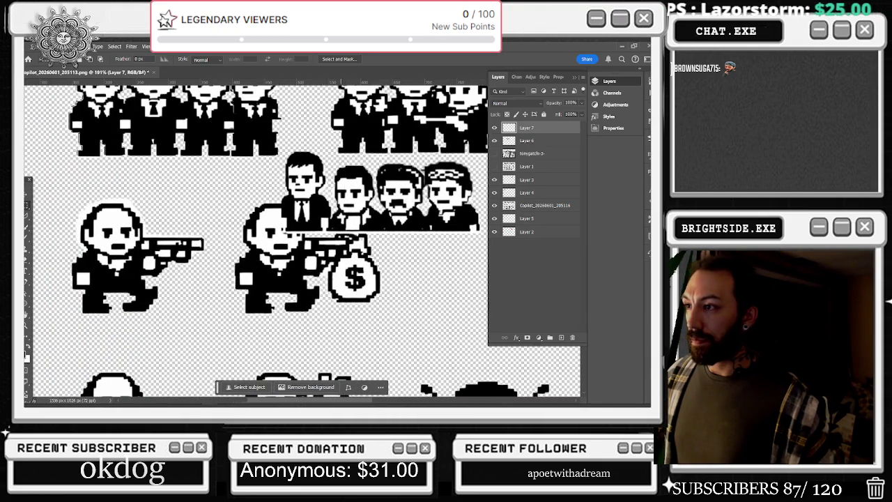
Step: Select the second mobster's head and make Layer 6 the active layer
left_click_drag(333, 163, 377, 219)
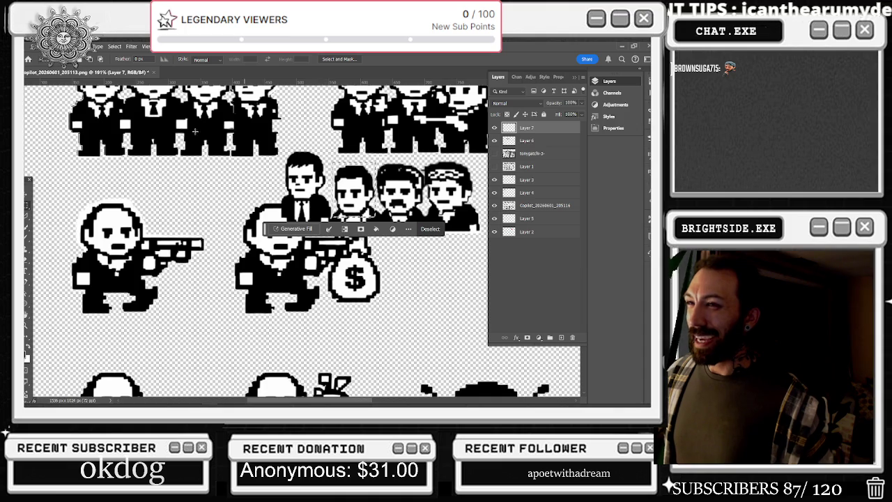
scroll(258, 240, "up", 2)
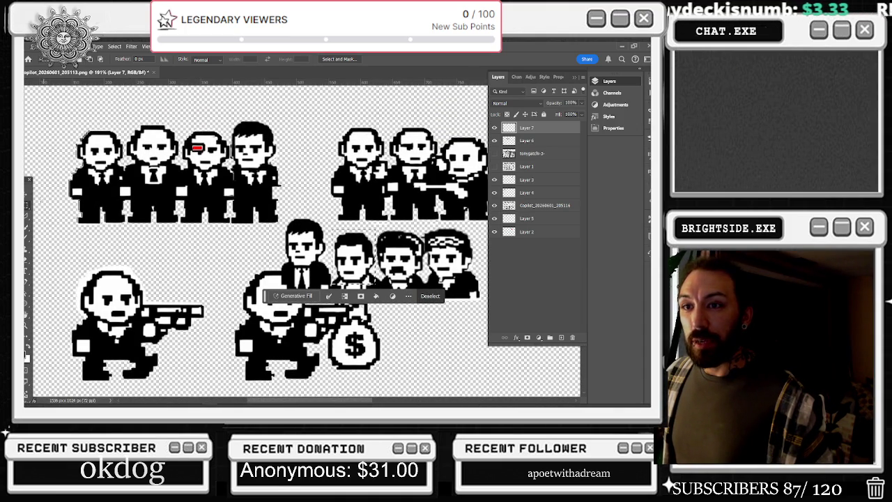
key("v")
left_click(354, 258)
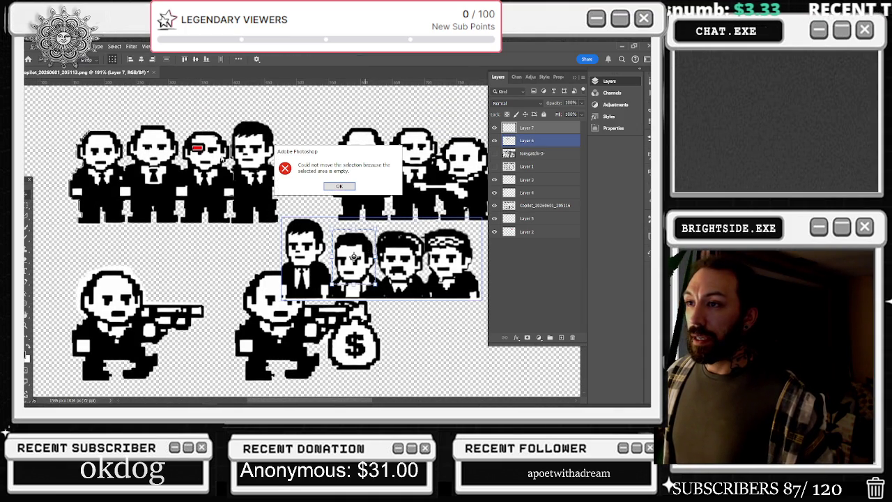
left_click(342, 187)
left_click(542, 205)
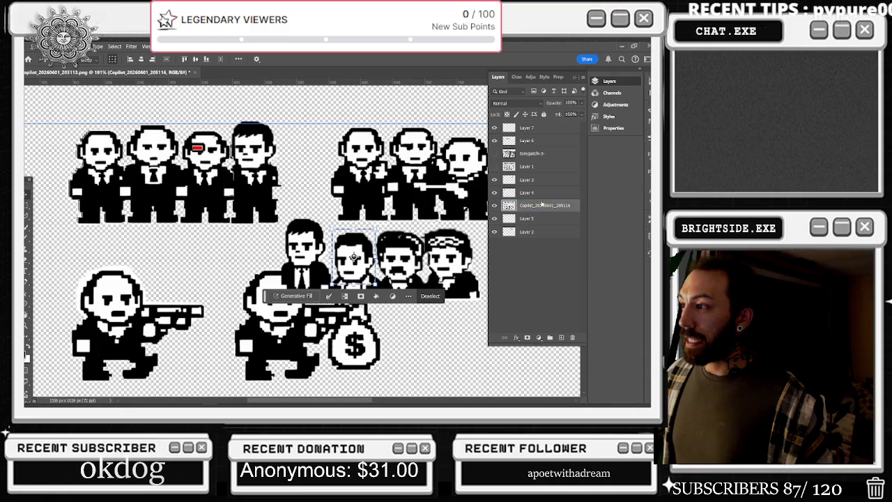
left_click(495, 140)
left_click(495, 140)
left_click(523, 141)
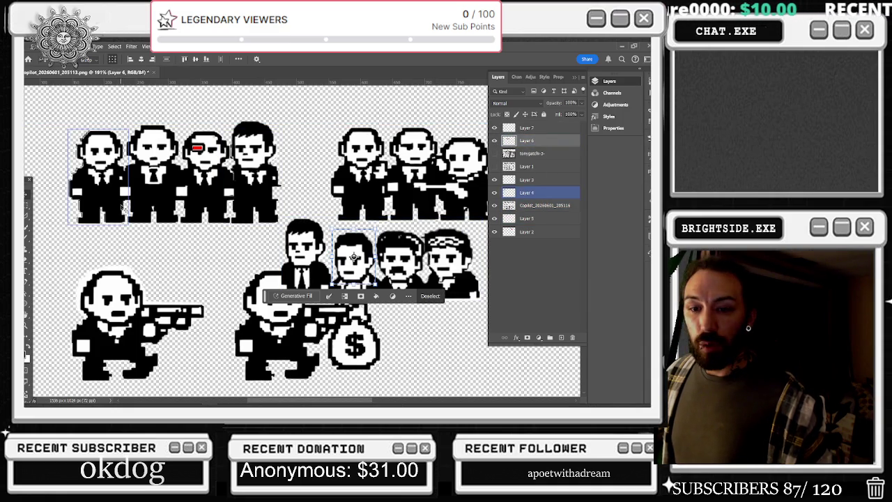
Step: Move the head into the top row and widen it to about 117%
mouse_move(354, 258)
left_mouse_down()
mouse_move(289, 202)
mouse_move(249, 146)
mouse_move(145, 135)
left_mouse_up()
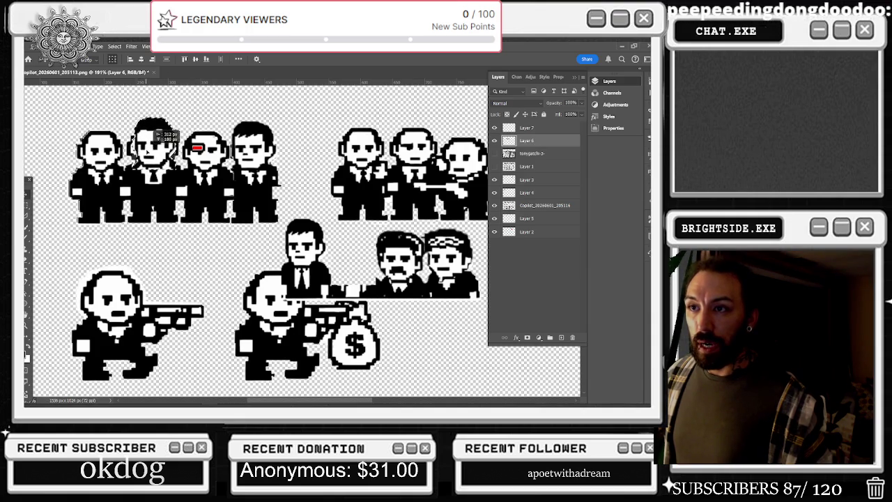
key("ctrl+t")
mouse_move(176, 143)
left_mouse_down()
mouse_move(127, 143)
mouse_move(154, 144)
mouse_move(154, 136)
left_mouse_up()
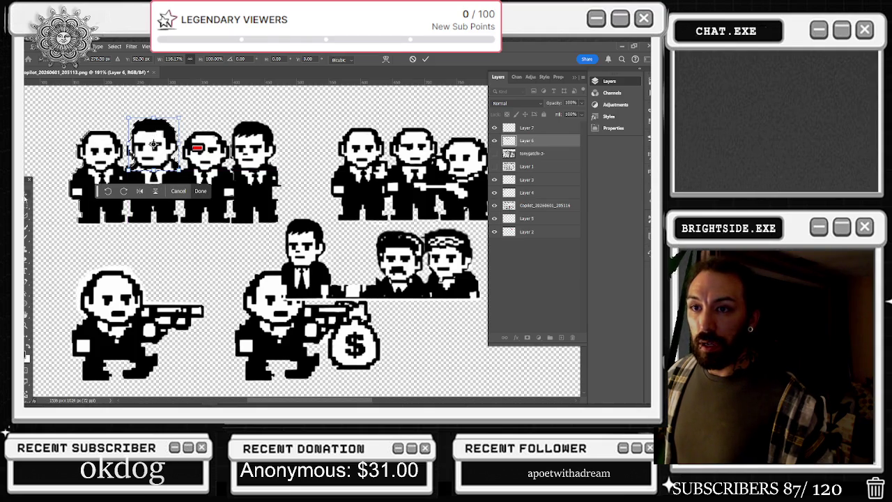
key("Return")
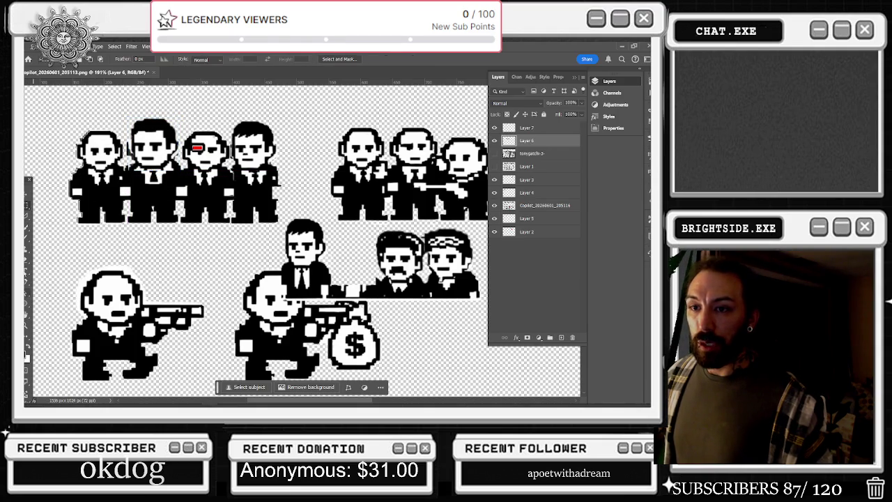
key("b")
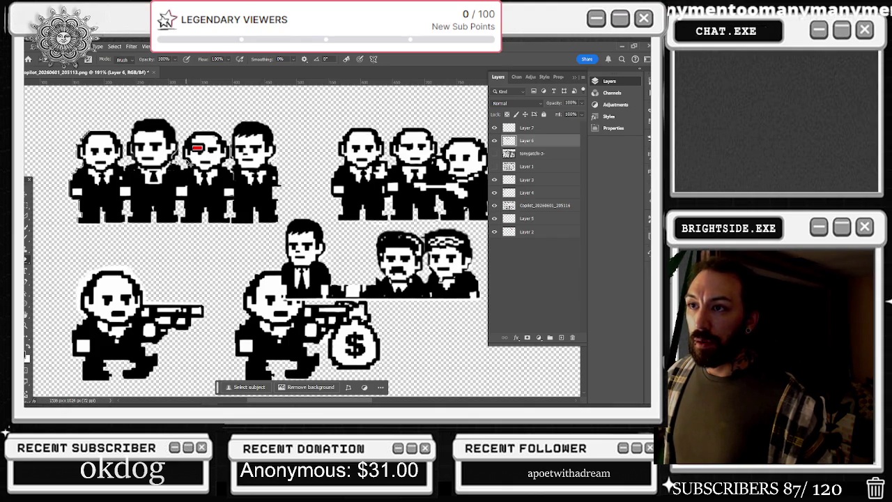
Step: Zoom in on the top-left mobsters and cancel an unwanted layer stretch
scroll(181, 164, "up", 2)
scroll(182, 164, "up", 3)
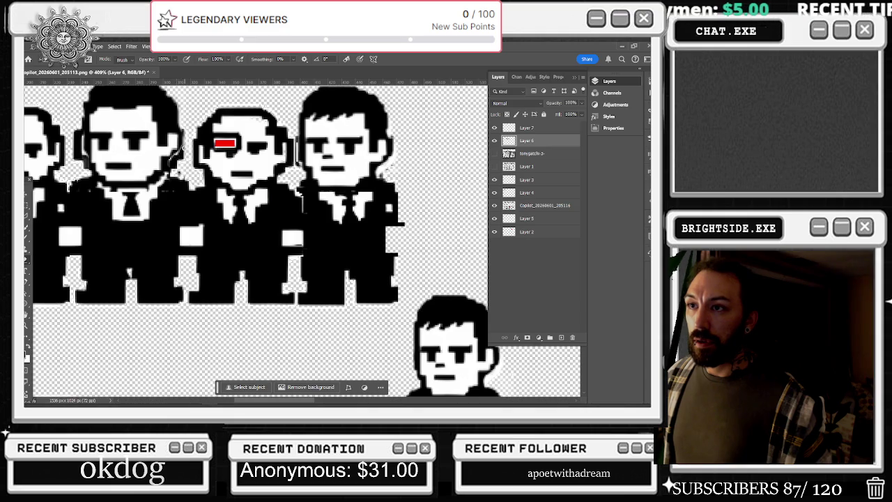
scroll(150, 190, "down", 3)
scroll(149, 190, "up", 1)
scroll(149, 190, "up", 2)
key("v")
left_click_drag(109, 239, 87, 239)
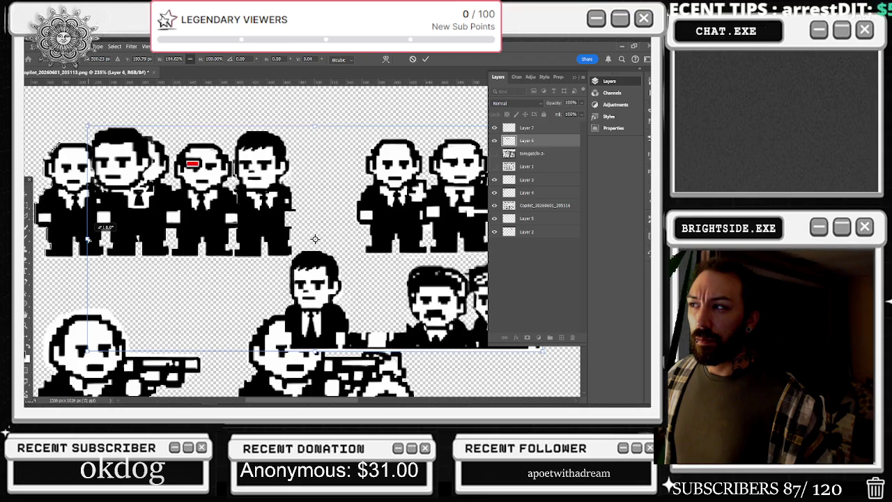
key("Escape")
key("alt+bracketright")
Step: Cut the second top-left mobster's head onto its own new layer
key("alt+bracketleft")
left_click(27, 206)
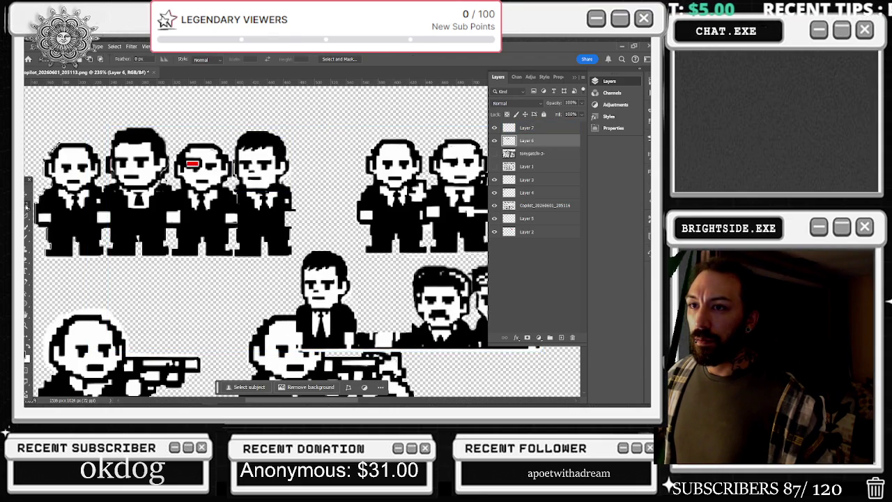
left_click_drag(83, 114, 189, 258)
right_click(139, 163)
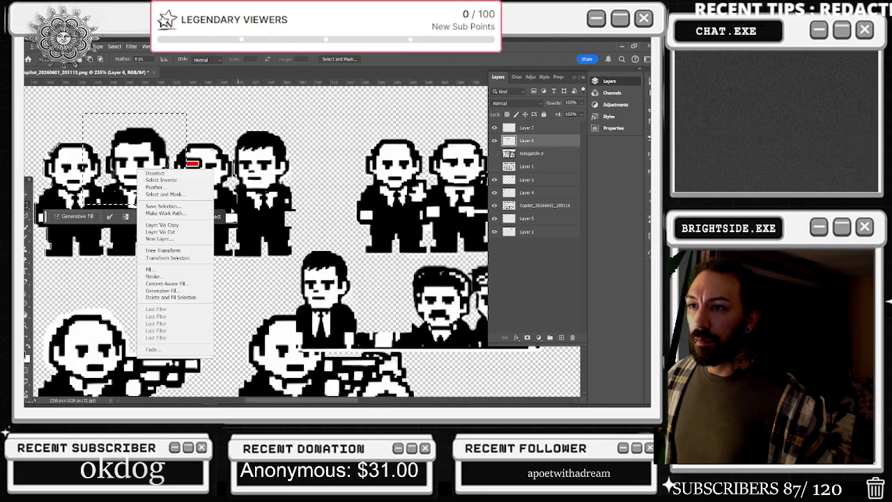
left_click(171, 226)
Step: Widen the cut-out head on both sides and make it slightly taller
key("v")
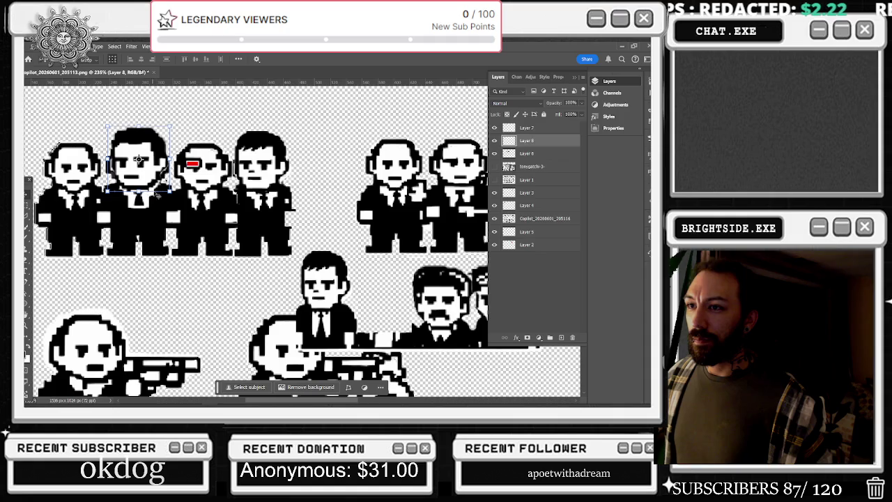
key("ctrl+t")
left_click_drag(170, 159, 175, 158)
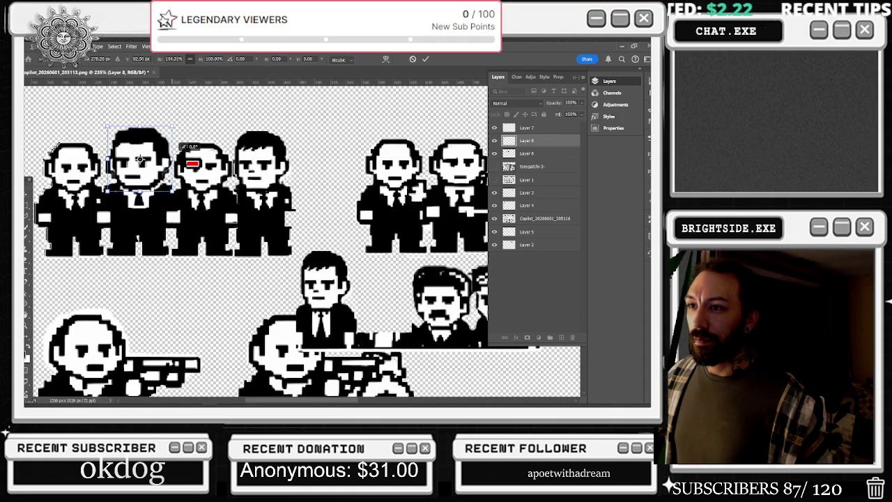
left_click_drag(106, 149, 103, 149)
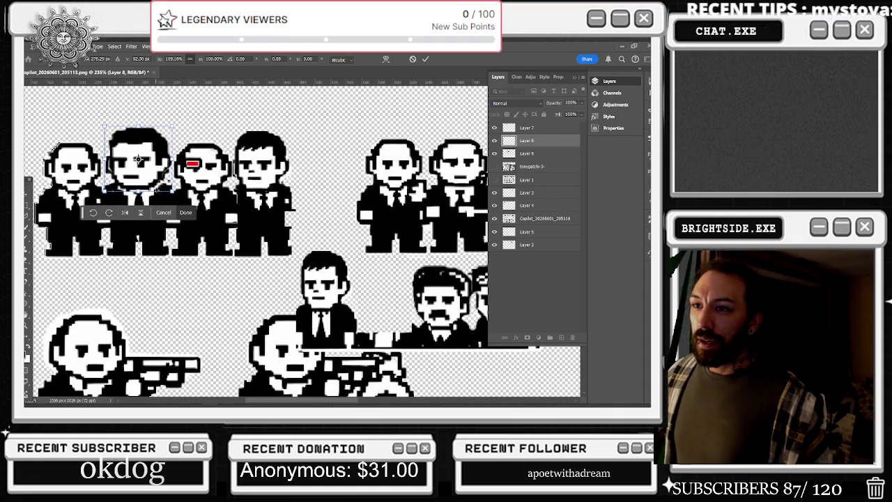
left_click_drag(139, 188, 148, 185)
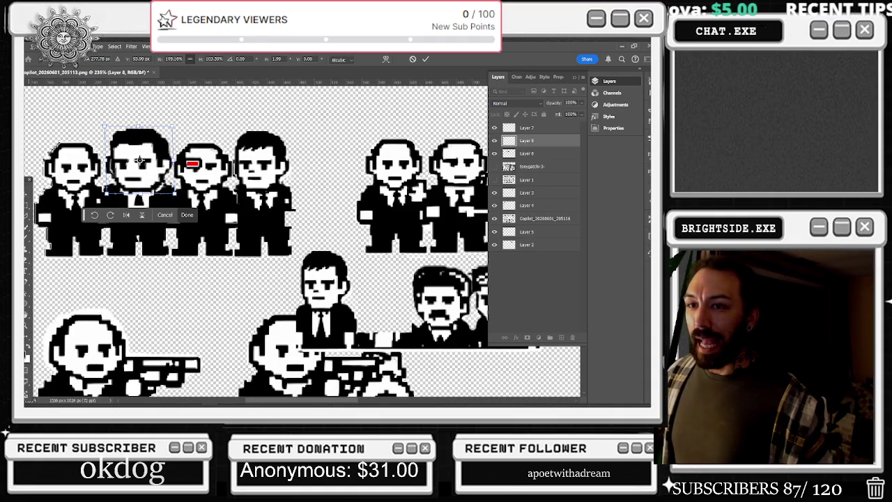
key("Return")
scroll(244, 160, "down", 5)
scroll(105, 210, "up", 2)
scroll(105, 210, "down", 3)
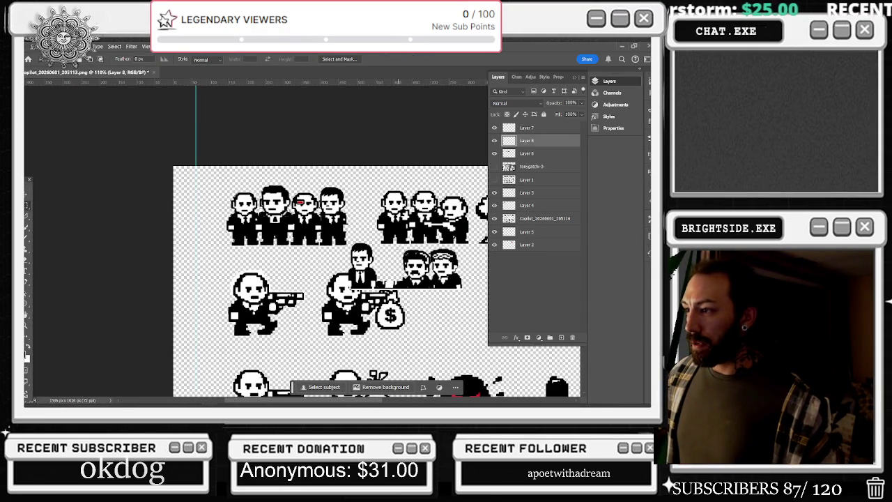
Step: Marquee the mustached head in the middle group of heads
left_click_drag(399, 249, 432, 278)
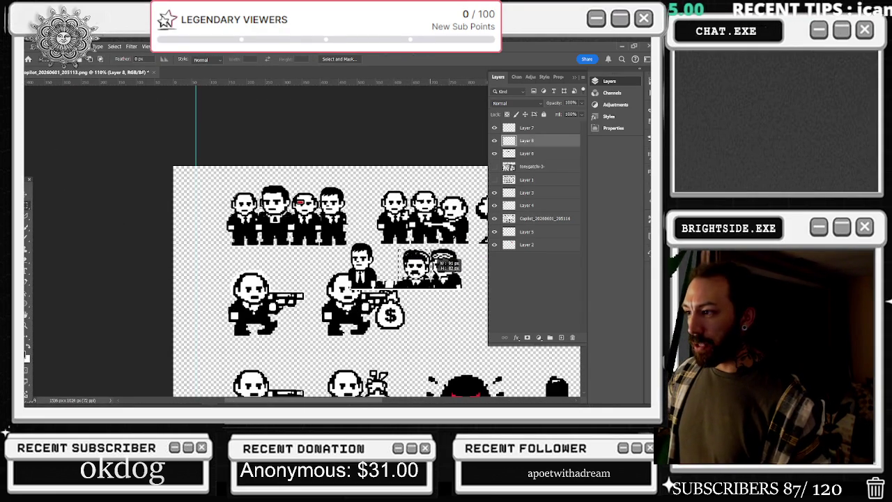
left_click_drag(435, 259, 436, 259)
left_click_drag(462, 287, 460, 281)
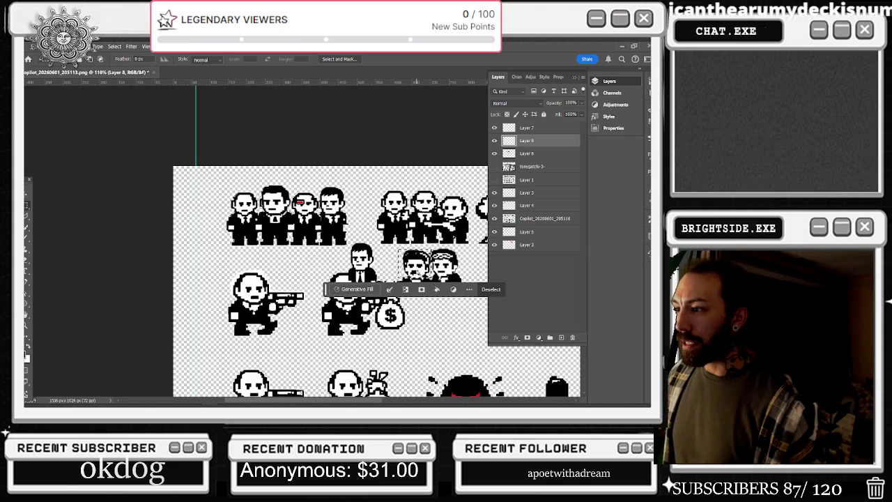
scroll(391, 291, "up", 1)
scroll(391, 291, "up", 2)
scroll(390, 292, "up", 2)
scroll(390, 291, "up", 1)
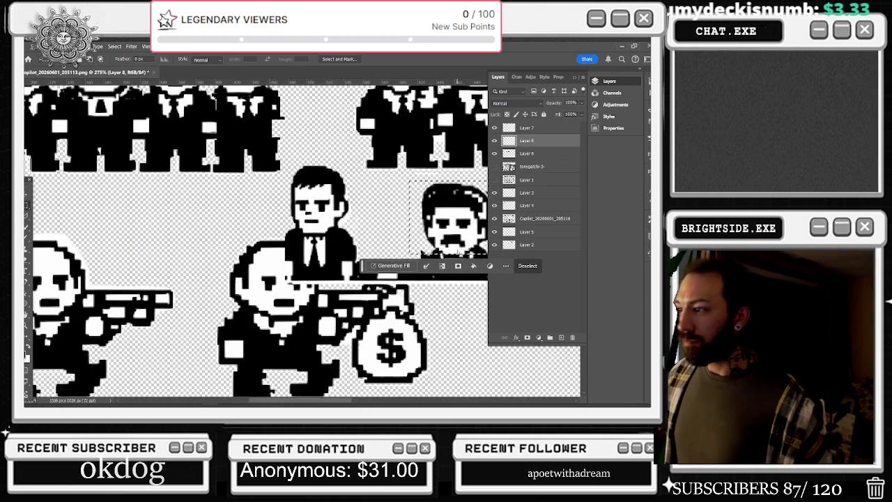
scroll(391, 292, "down", 1)
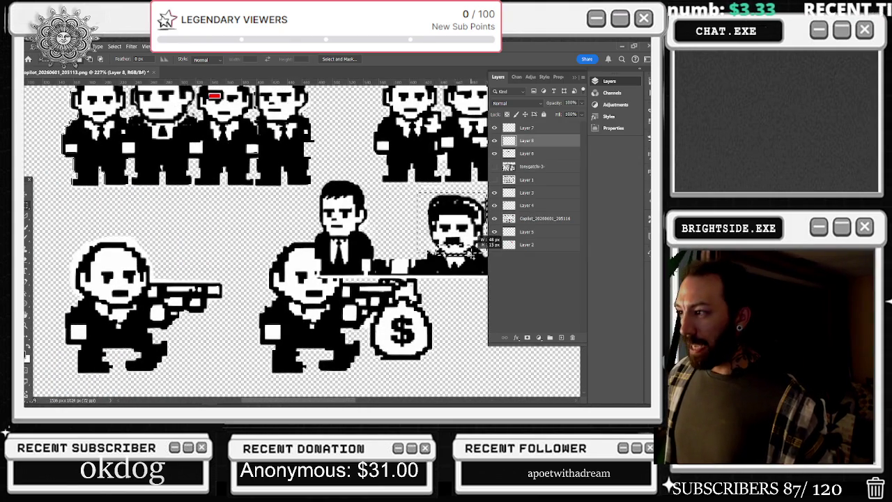
Step: Copy the mustached head from Layer 6 onto a new layer and hide Layer 6
right_click(466, 251)
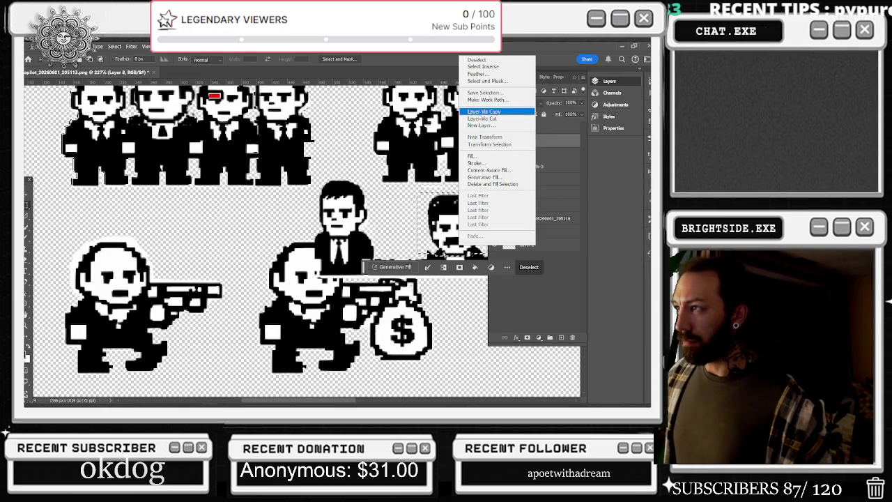
left_click(483, 112)
left_click(344, 187)
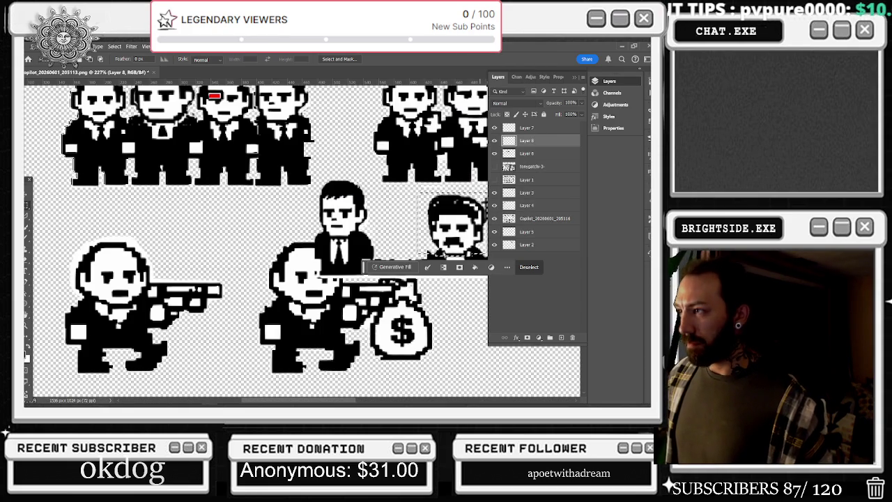
left_click(527, 153)
right_click(465, 216)
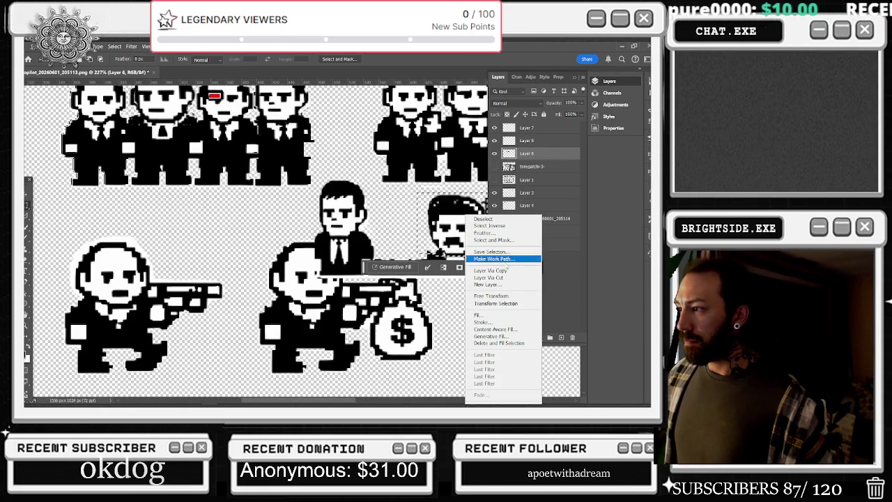
left_click(490, 271)
scroll(475, 211, "down", 2)
left_click(495, 166)
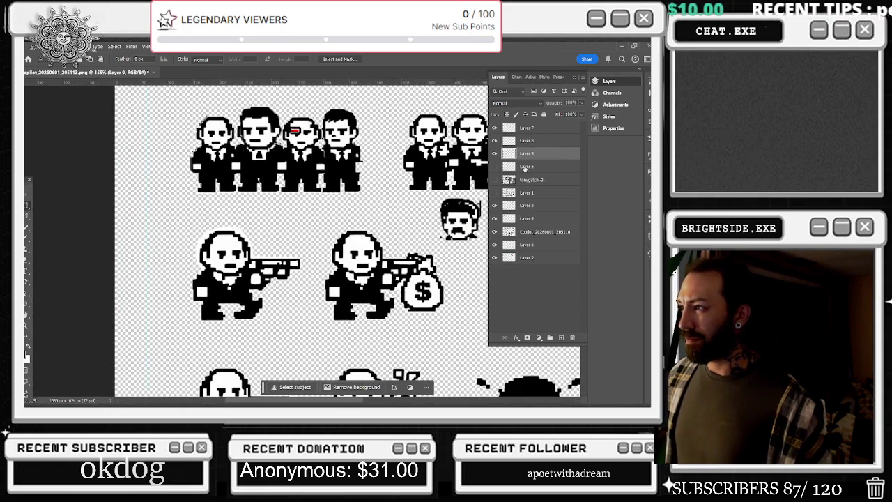
Step: Place the copied mustached head on the first top-left mobster, nudged into line
key("v")
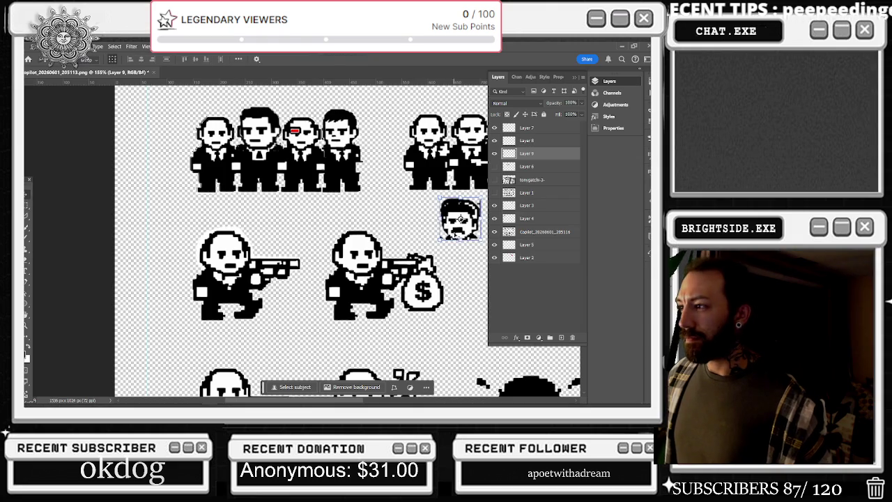
left_click_drag(460, 219, 214, 127)
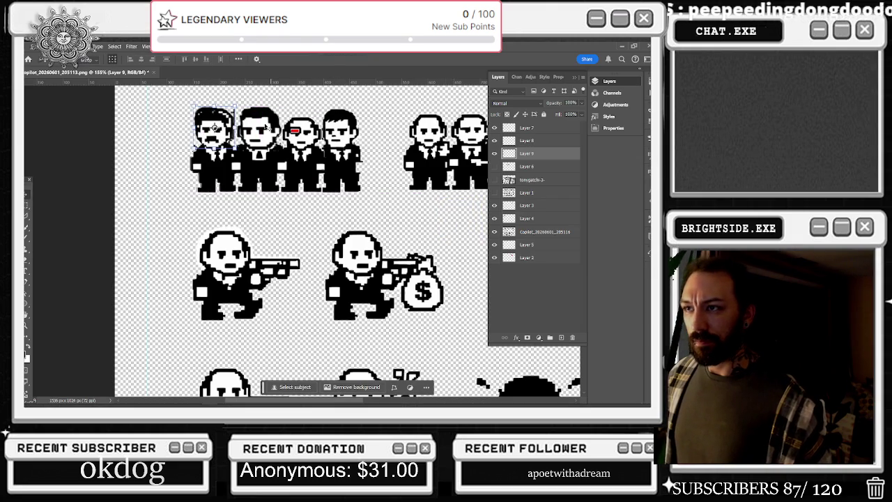
key("ctrl+t")
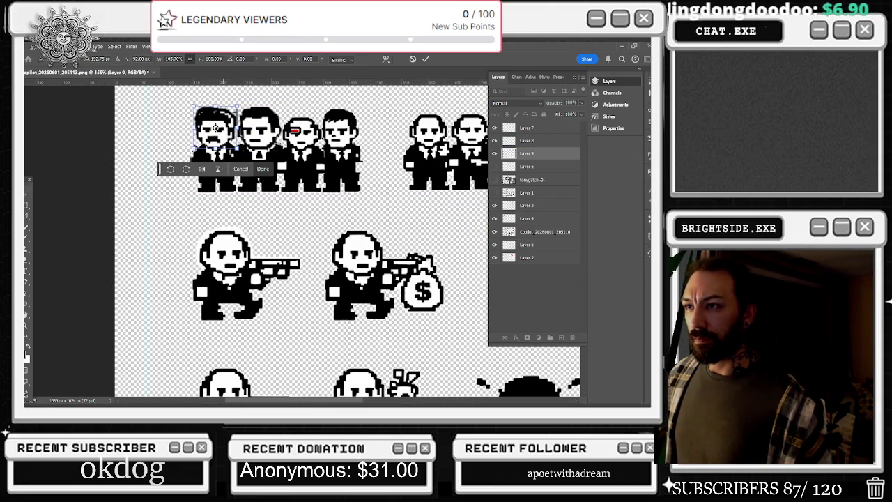
left_click_drag(216, 127, 216, 127)
key("Return")
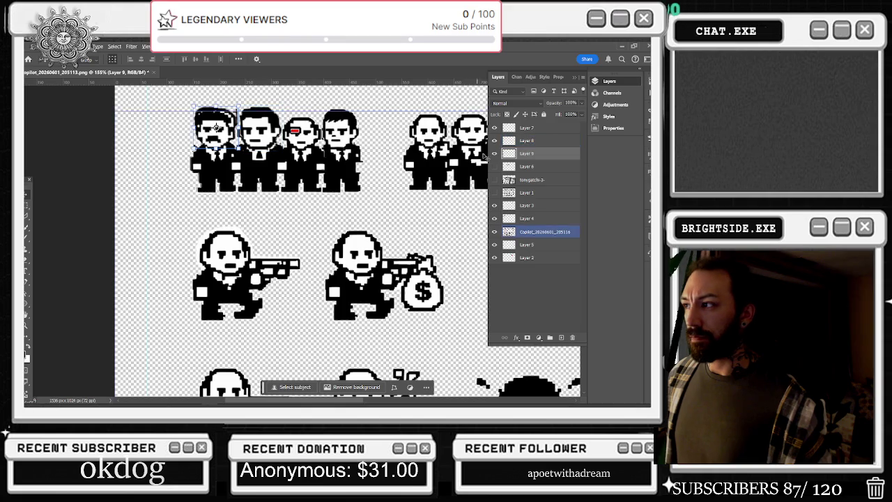
Step: Toggle Layer 1 and the Copilot layer to check them, leaving Copilot active
left_click(499, 196)
left_click(497, 192)
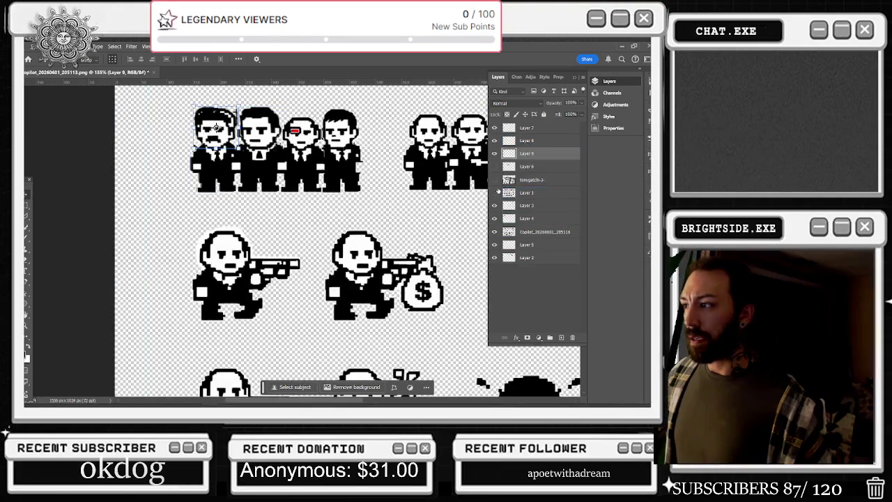
left_click(495, 232)
left_click(495, 232)
left_click(544, 233)
Step: Marquee a small area near the middle head and check the left character's layer
scroll(230, 115, "up", 3)
scroll(230, 115, "up", 3)
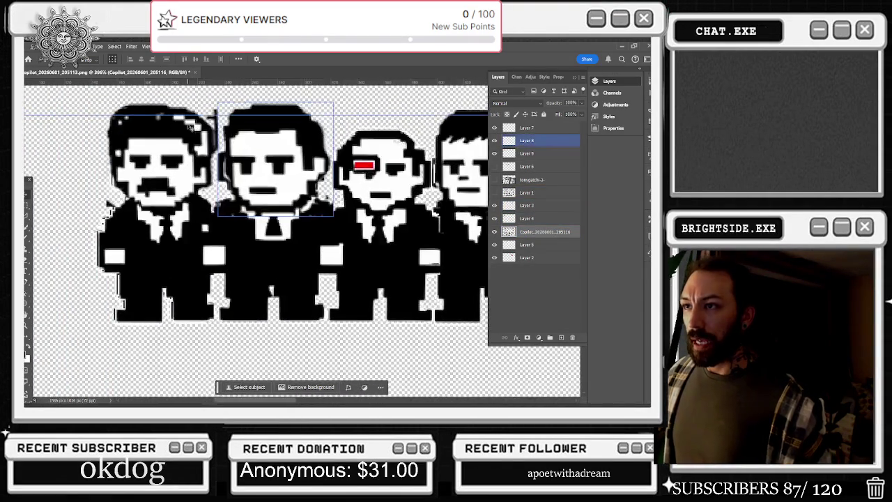
key("m")
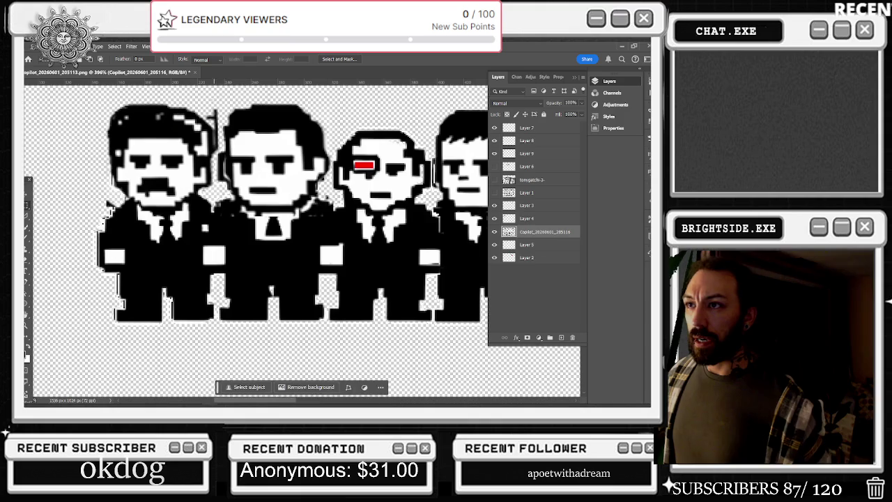
left_click_drag(214, 101, 236, 136)
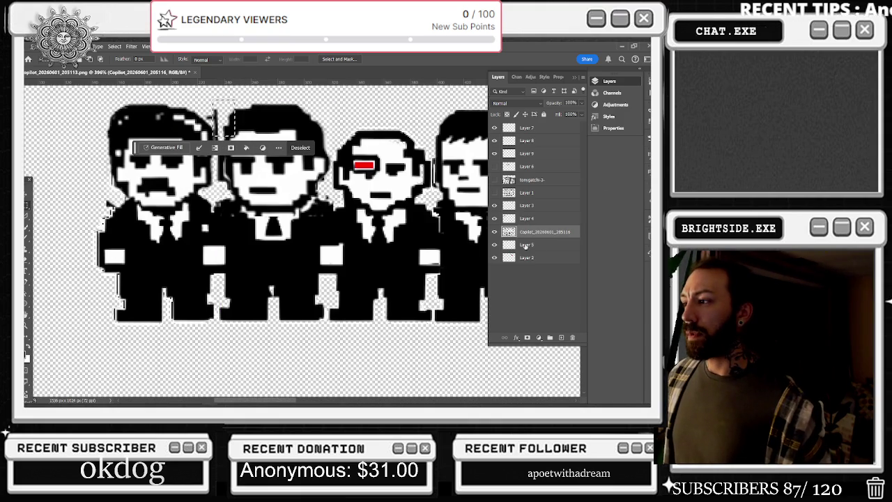
left_click(494, 154)
left_click(494, 154)
Step: Compare head variants by toggling layers, leaving Layer 9's alternate head on the first figure
left_click_drag(201, 116, 229, 101)
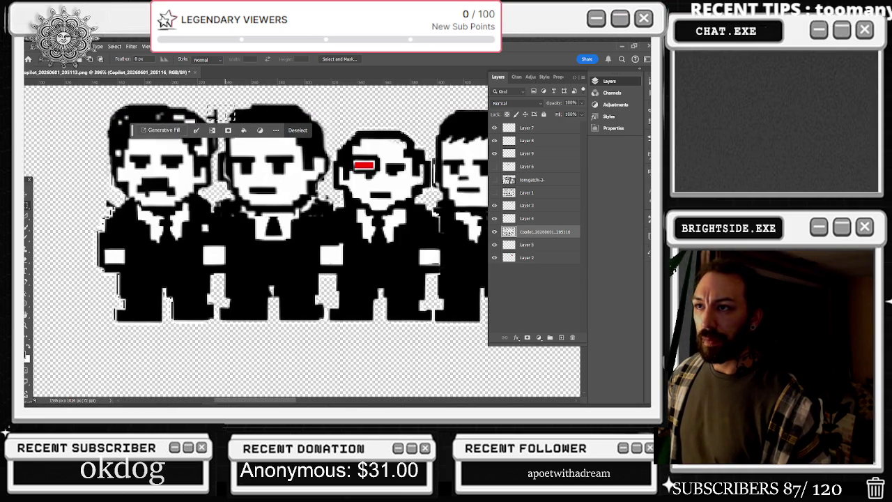
left_click(495, 218)
left_click(495, 218)
left_click(494, 206)
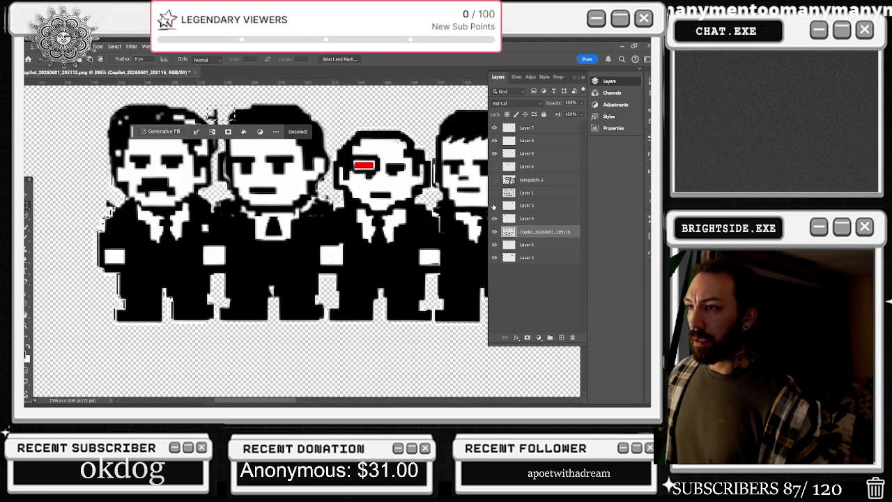
left_click(494, 193)
left_click(495, 193)
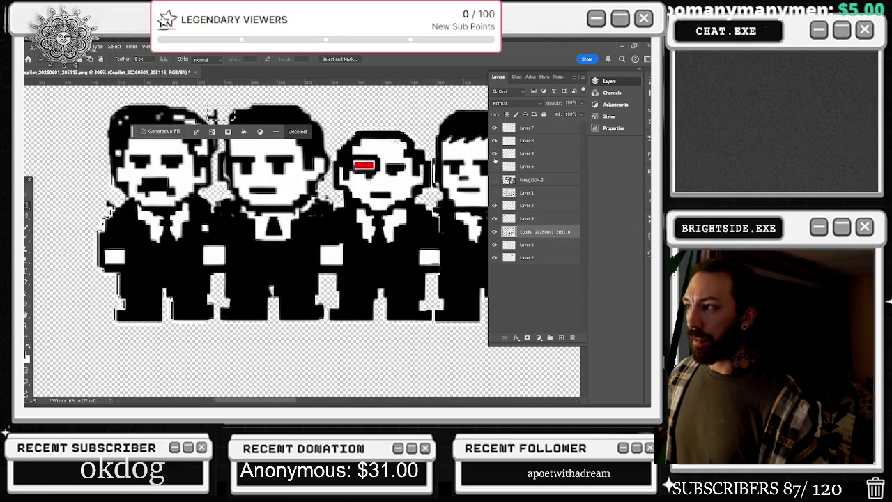
left_click(494, 154)
left_click(494, 153)
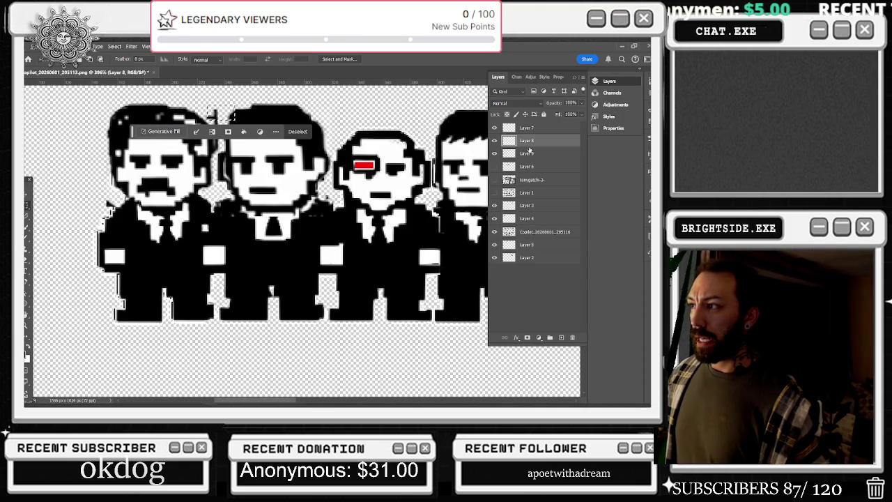
left_click(528, 153)
left_click(494, 153)
left_click(495, 153)
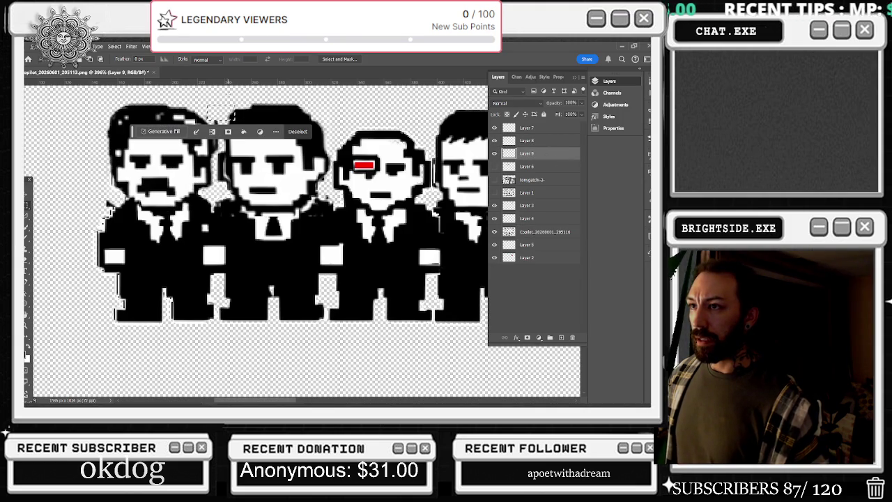
Step: Make and clear small test selections beside the second head
key("ctrl+d")
key("ctrl+shift+d")
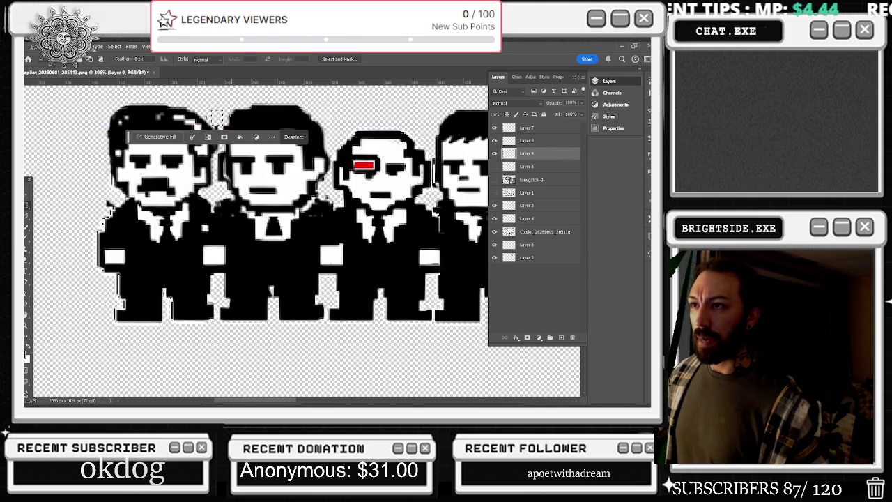
key("ctrl+d")
key("ctrl+shift+d")
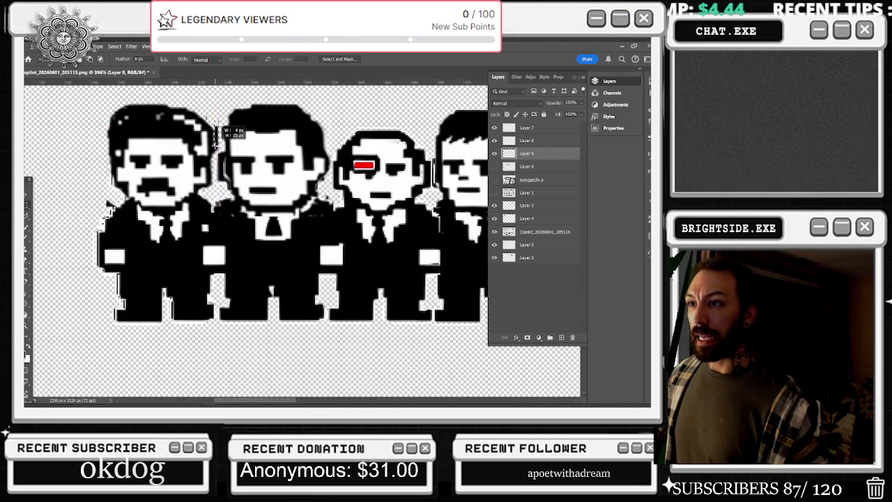
key("ctrl+d")
mouse_move(223, 106)
left_mouse_down()
mouse_move(305, 139)
mouse_move(227, 110)
left_mouse_up()
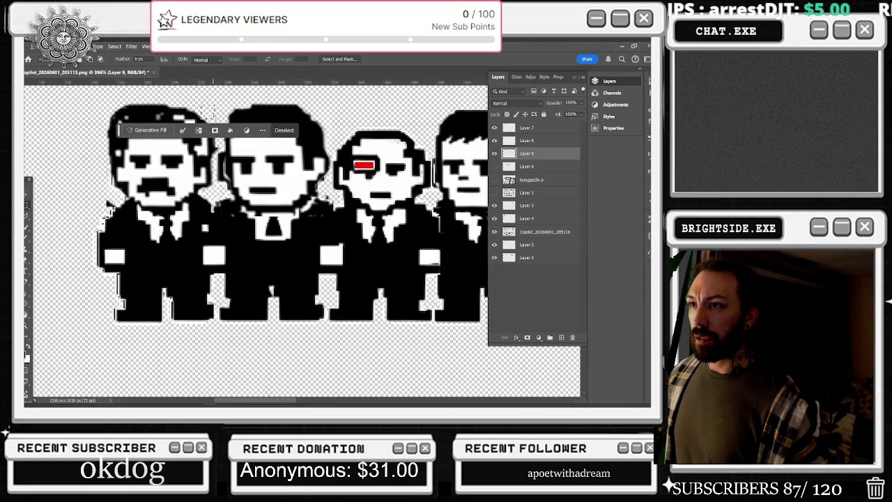
key("ctrl+d")
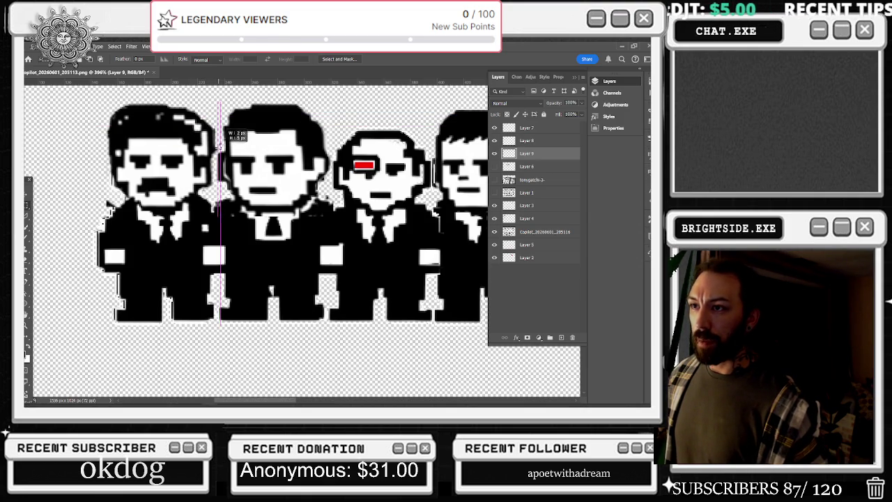
left_click_drag(222, 142, 217, 148)
key("ctrl+d")
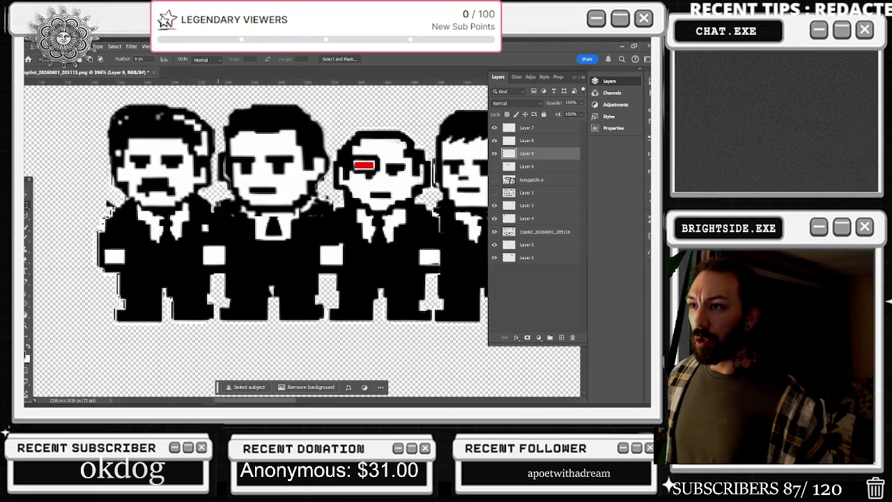
scroll(250, 231, "down", 3)
scroll(150, 213, "up", 2)
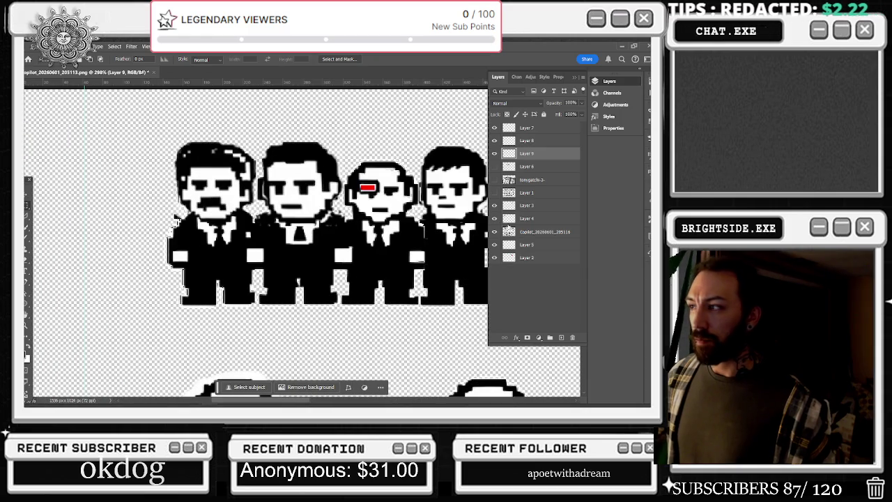
left_click(495, 231)
left_click_drag(153, 161, 341, 210)
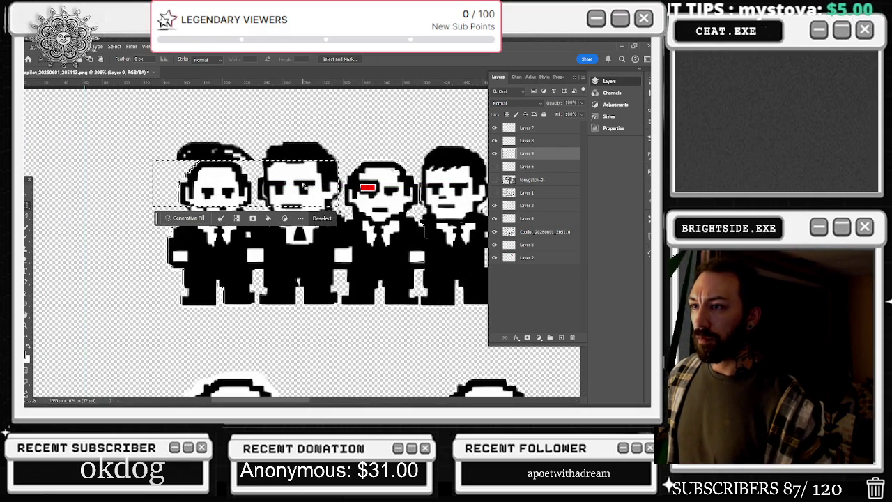
left_click(546, 232)
key("ctrl+d")
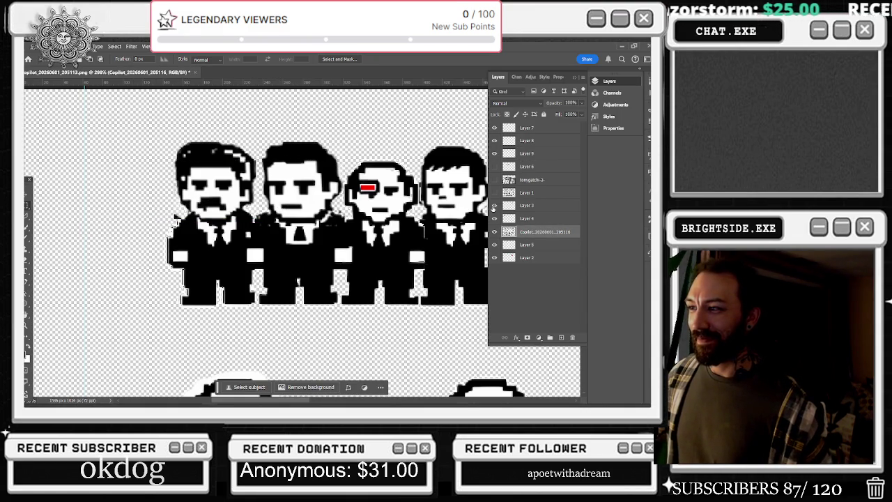
left_click(494, 153)
left_click(494, 153)
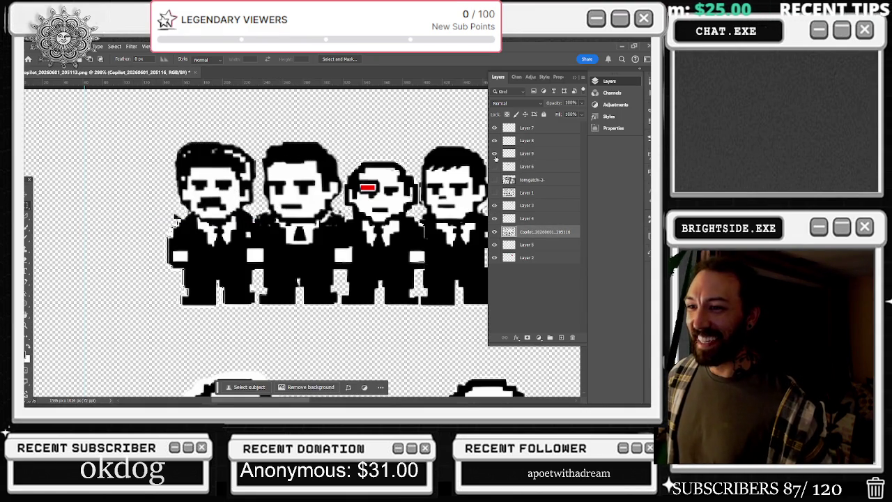
left_click(530, 153)
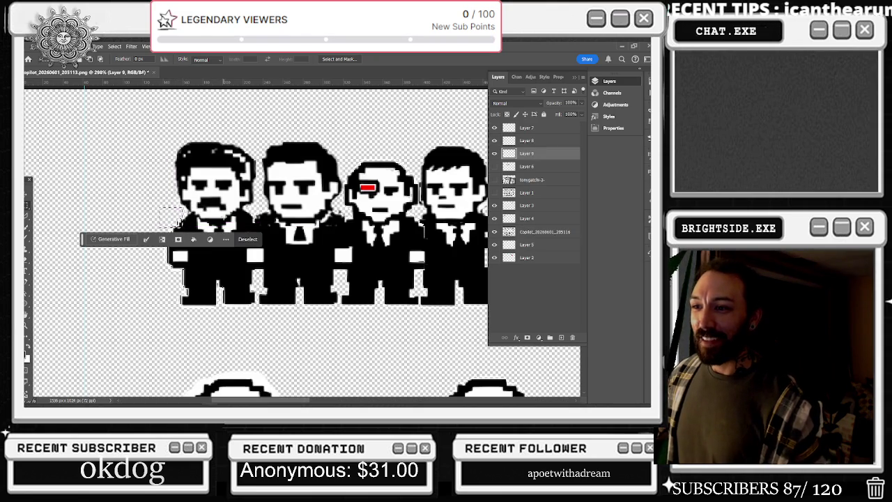
scroll(333, 206, "down", 1)
scroll(332, 206, "down", 2)
scroll(333, 206, "down", 2)
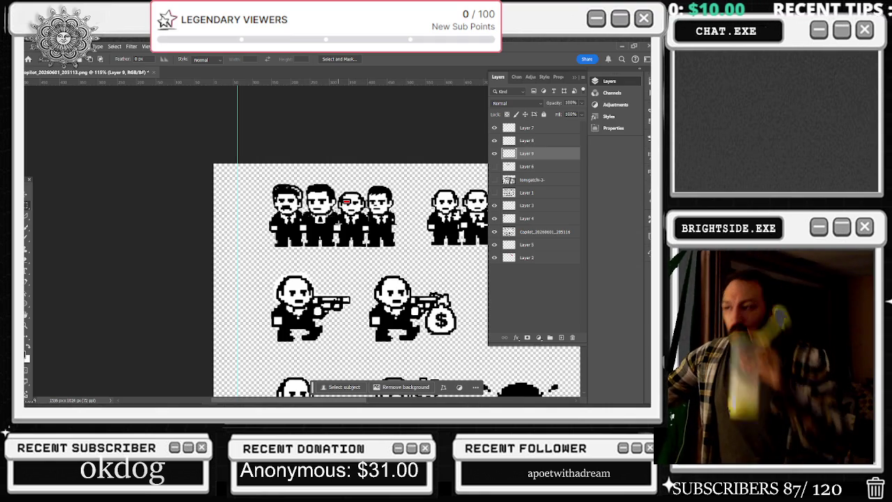
left_click(494, 153)
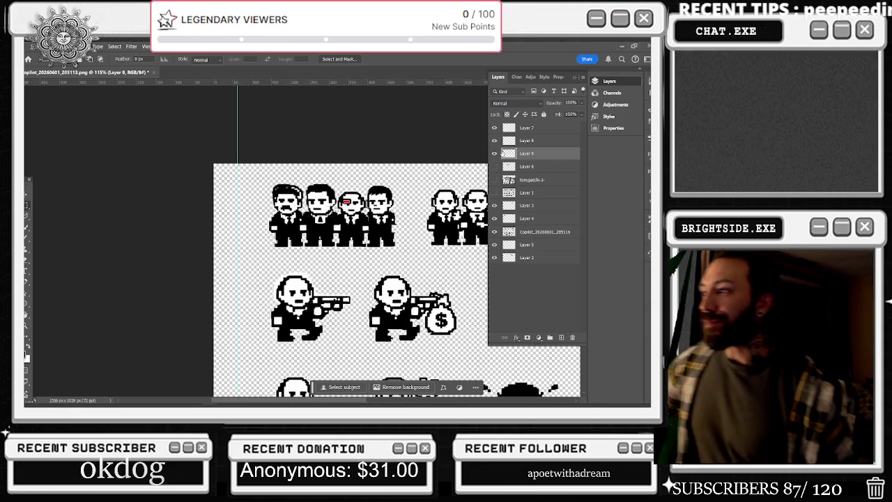
left_click(494, 153)
left_click(494, 140)
left_click(495, 140)
left_click(495, 140)
left_click(495, 140)
left_click(537, 141)
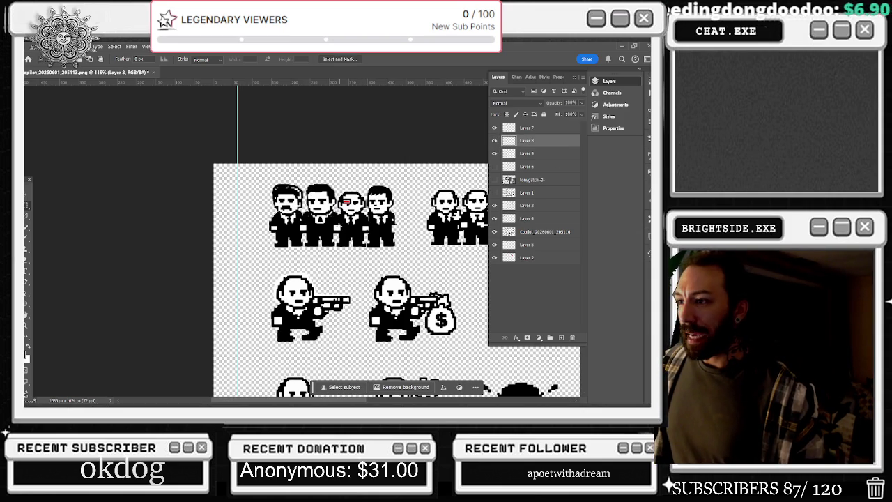
scroll(317, 222, "up", 5)
left_click_drag(274, 192, 390, 203)
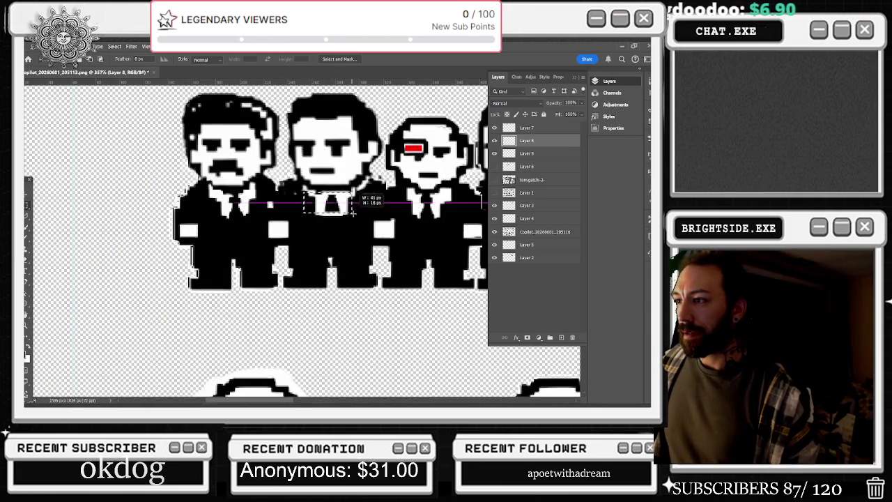
left_click(290, 195)
mouse_move(334, 182)
left_mouse_down()
mouse_move(391, 204)
mouse_move(380, 182)
left_mouse_up()
left_click(380, 199)
left_click(380, 183)
left_click(380, 183)
left_click(271, 185)
left_click_drag(262, 178, 300, 218)
key("ctrl+d")
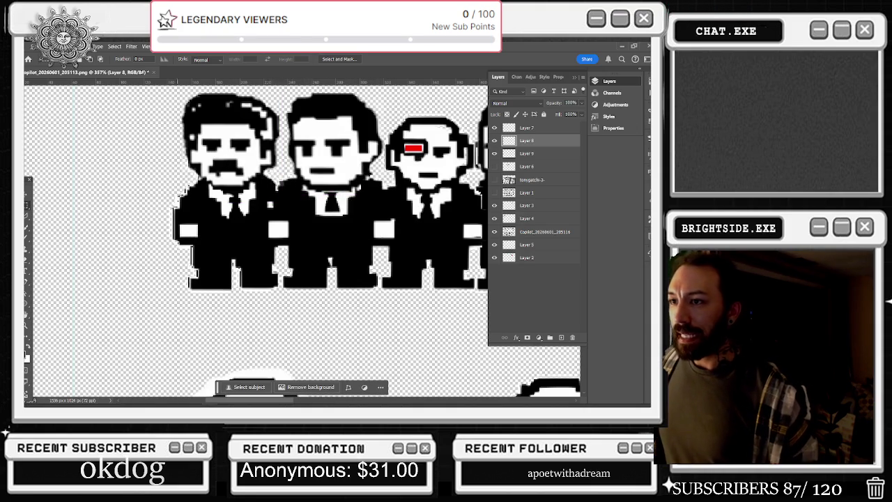
scroll(314, 237, "down", 5)
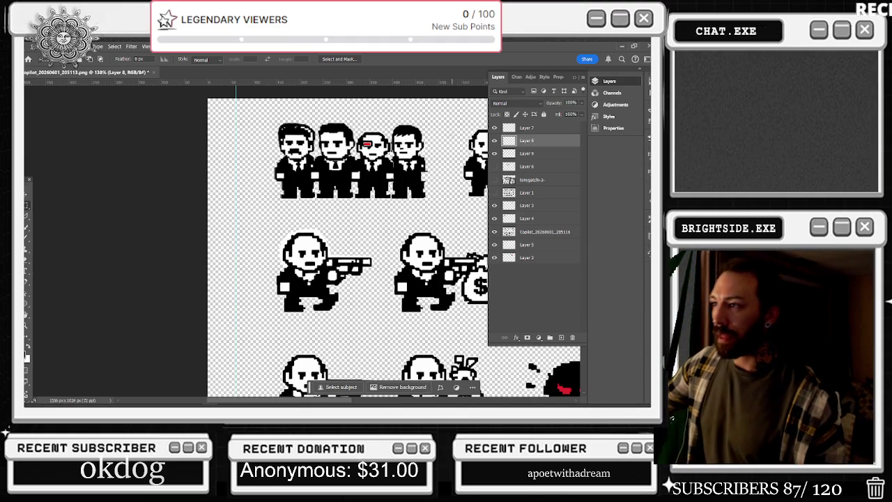
scroll(457, 147, "down", 3)
scroll(457, 146, "down", 2)
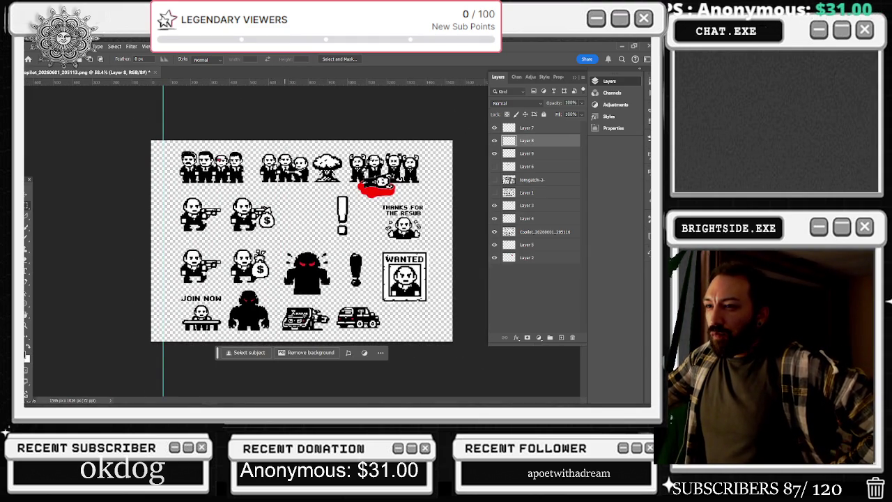
scroll(293, 167, "up", 3)
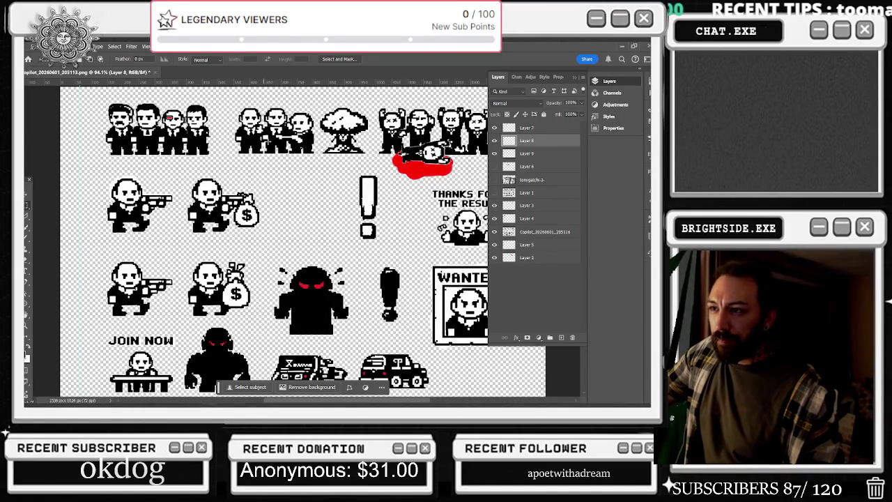
scroll(306, 167, "down", 1)
scroll(307, 167, "down", 1)
scroll(307, 168, "up", 1)
scroll(306, 167, "up", 1)
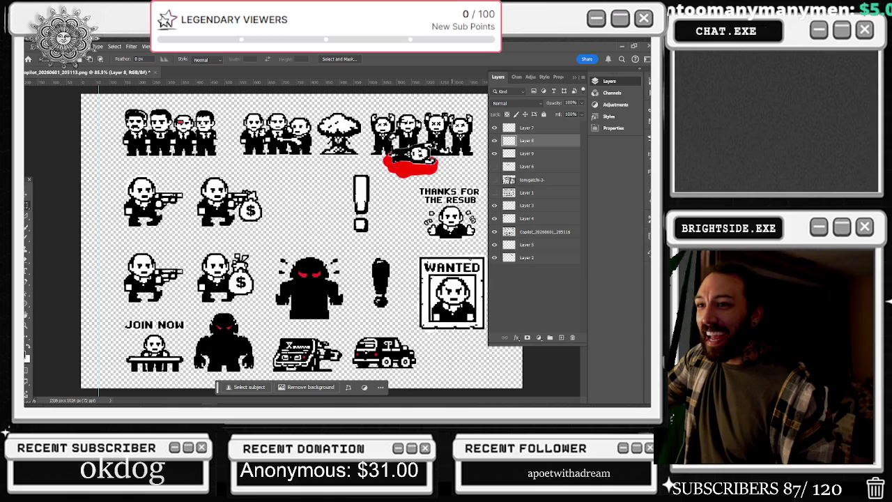
scroll(304, 241, "down", 1)
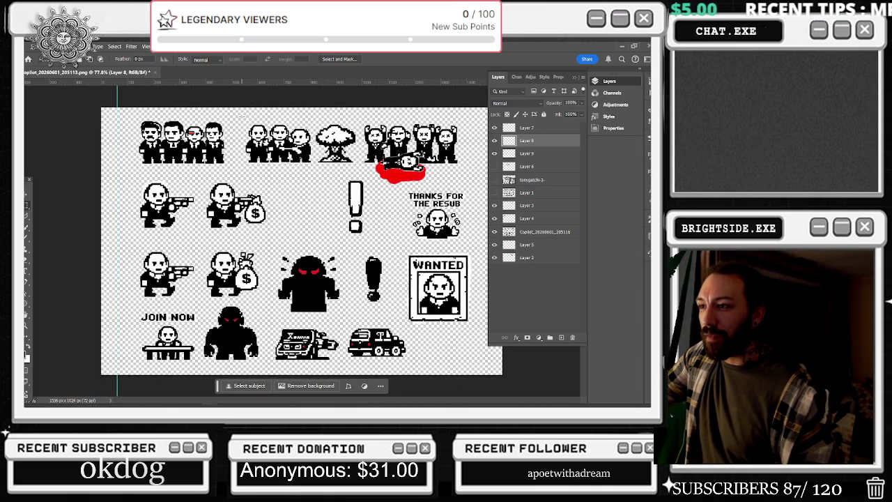
scroll(216, 222, "up", 2)
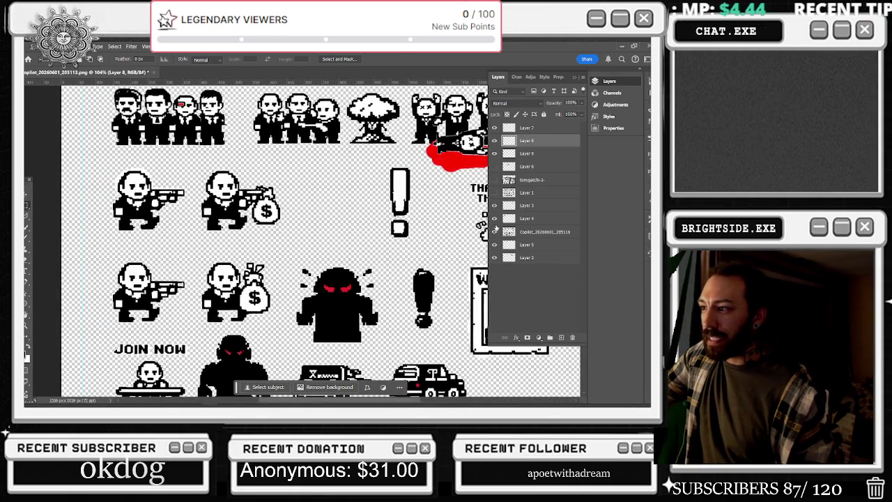
left_click(495, 231, "alt")
left_click(495, 232, "alt")
left_click(544, 232)
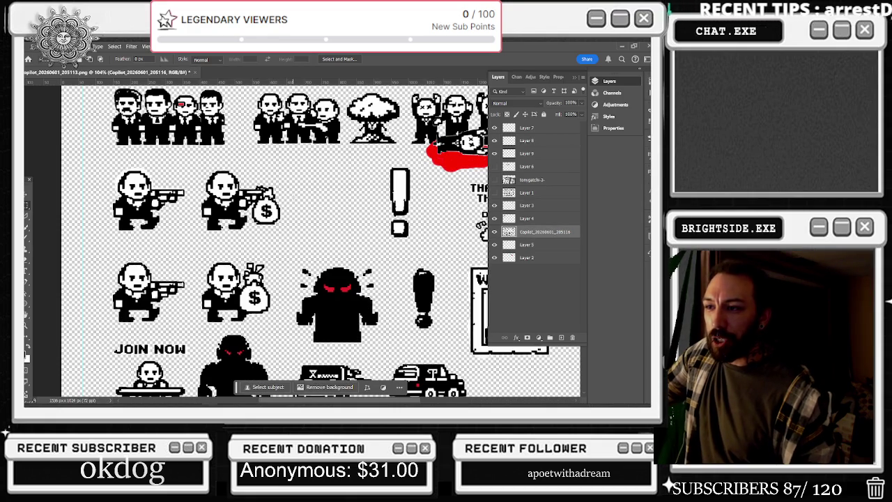
mouse_move(308, 179)
left_mouse_down()
mouse_move(261, 240)
mouse_move(248, 237)
left_mouse_up()
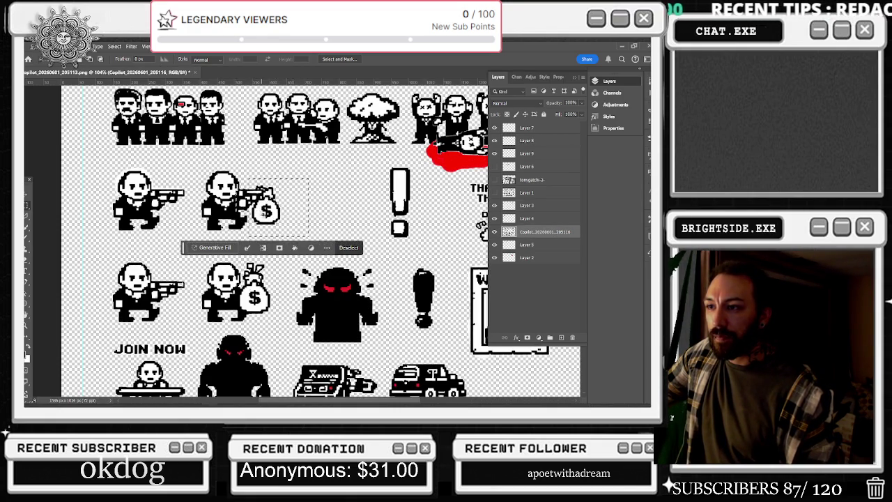
Step: Copy the selected money bag to a new layer and move it up to the top row
right_click(253, 204)
left_click(276, 258)
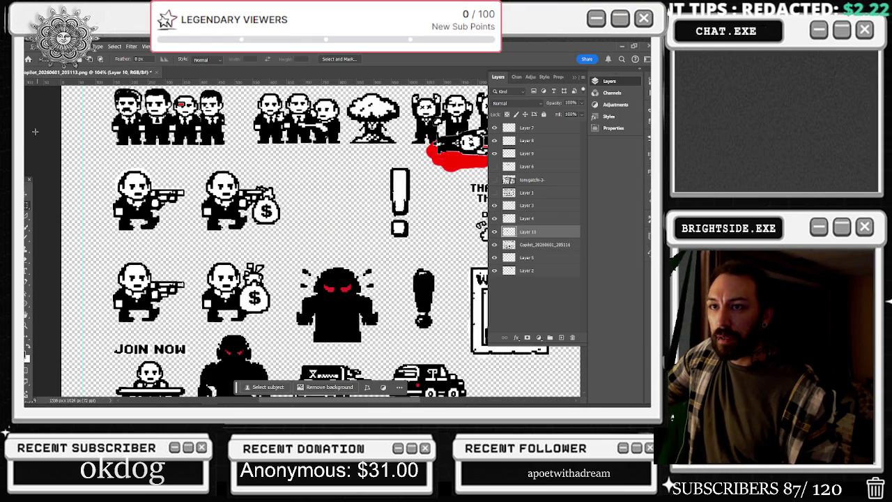
key("v")
left_click_drag(259, 205, 262, 127)
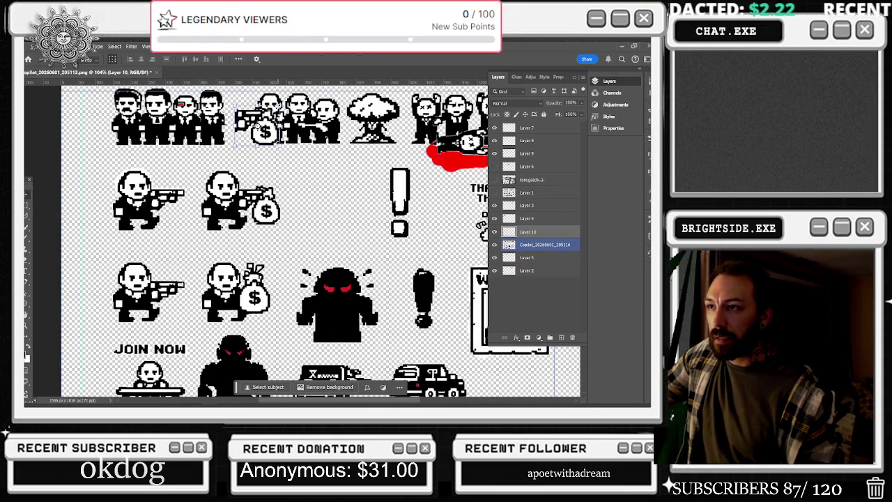
Step: Flip the money bag horizontally, position it, and paste another copy as a new layer
key("ctrl+t")
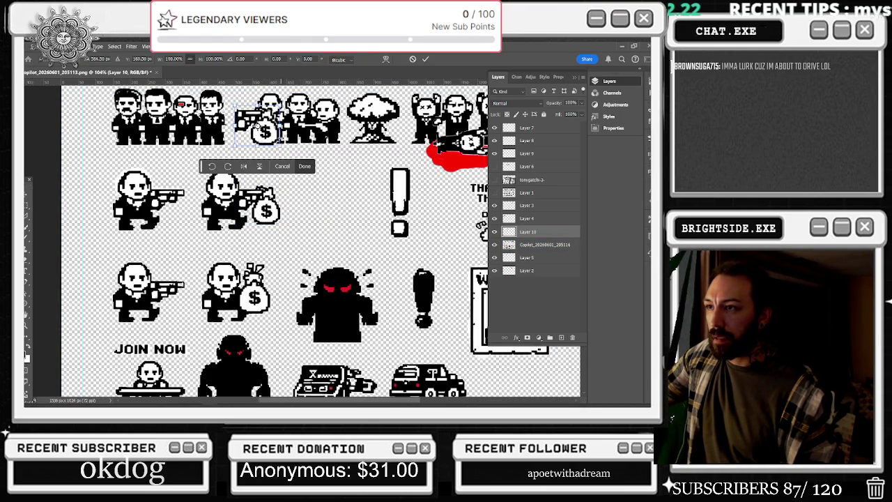
left_click(246, 166)
mouse_move(258, 126)
left_mouse_down()
mouse_move(249, 135)
mouse_move(317, 110)
mouse_move(315, 129)
left_mouse_up()
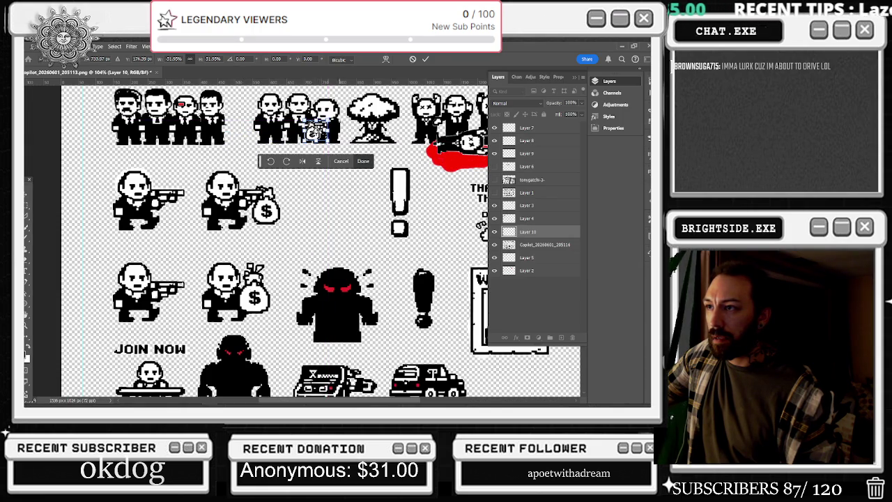
left_click(32, 208)
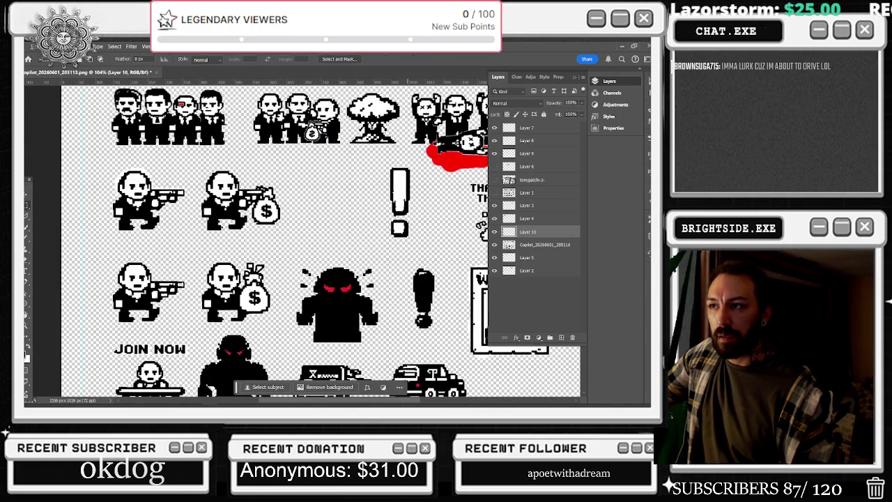
key("ctrl+v")
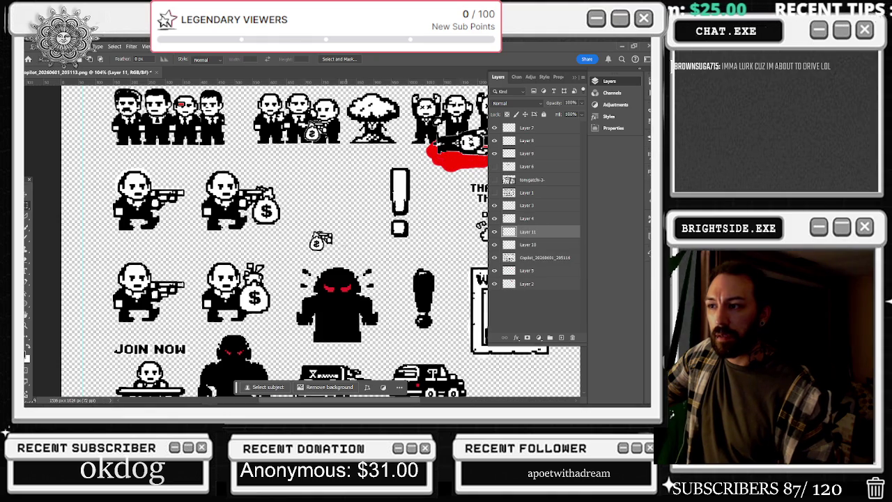
Step: Move the Layer 11 money bag to the top-middle trio's left end and tilt it about 19°
left_click(27, 200)
mouse_move(320, 240)
left_mouse_down()
mouse_move(255, 122)
mouse_move(245, 127)
left_mouse_up()
key("ctrl+t")
key("Return")
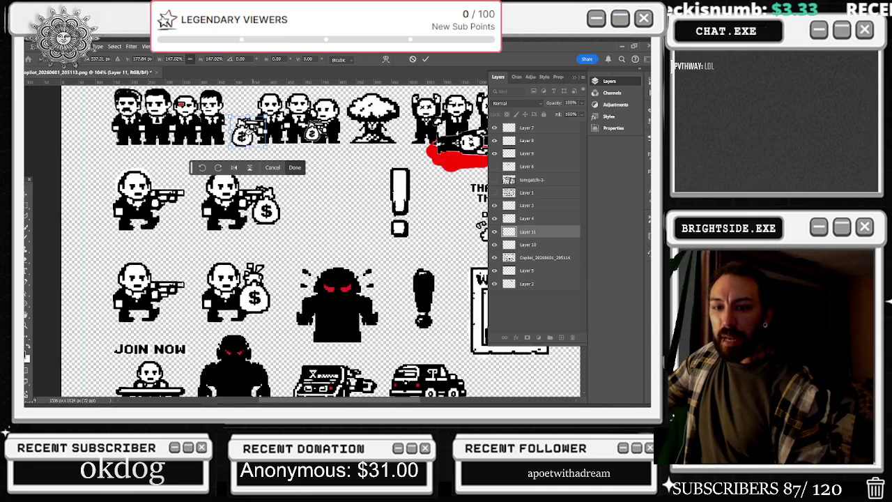
key("ctrl+t")
mouse_move(268, 120)
left_mouse_down()
mouse_move(263, 105)
mouse_move(260, 119)
left_mouse_up()
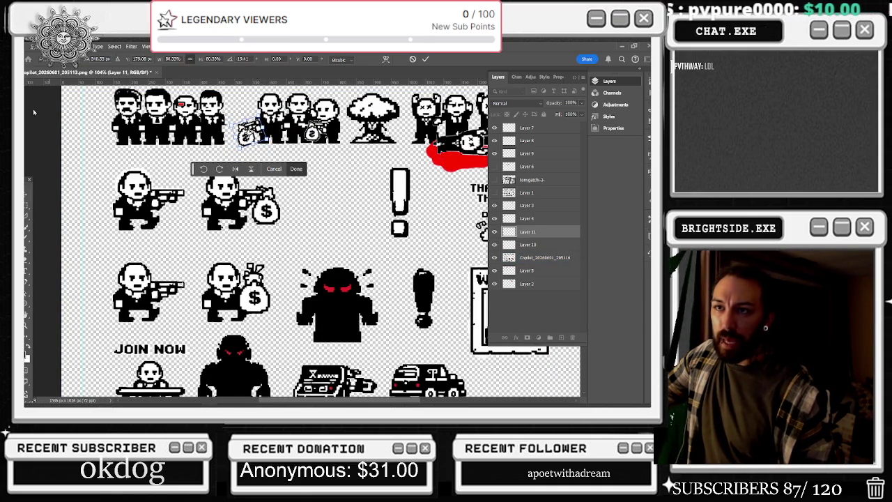
left_click(30, 196)
scroll(188, 152, "up", 2)
scroll(188, 152, "up", 2)
scroll(188, 152, "up", 1)
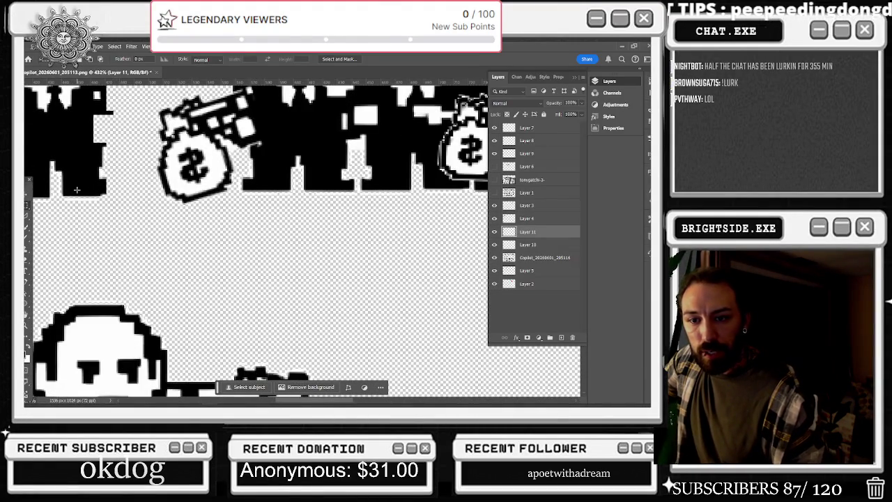
Step: Lasso the Layer 11 bag's dollar sign, flip it horizontally and rotate it to fit
key("l")
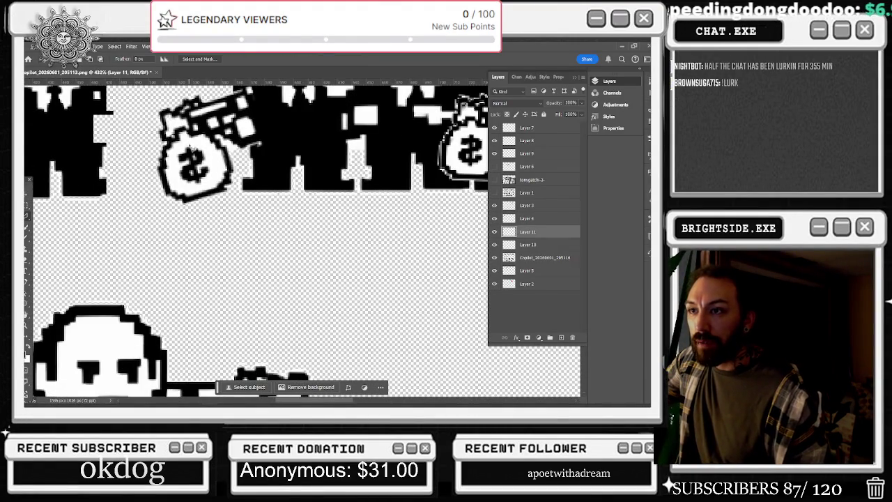
left_click_drag(191, 148, 186, 148)
mouse_move(187, 184)
left_mouse_down()
mouse_move(225, 180)
mouse_move(202, 150)
mouse_move(195, 159)
left_mouse_up()
right_click(197, 159)
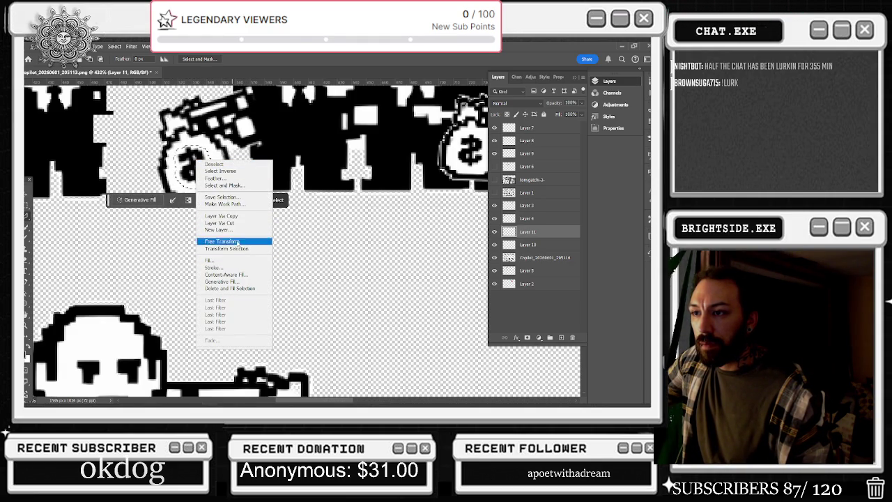
left_click(222, 241)
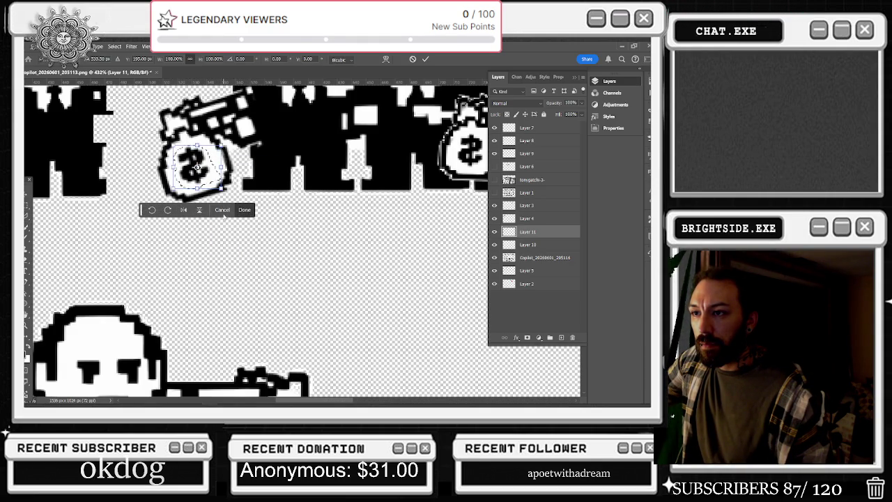
left_click(184, 210)
left_click_drag(196, 167, 198, 168)
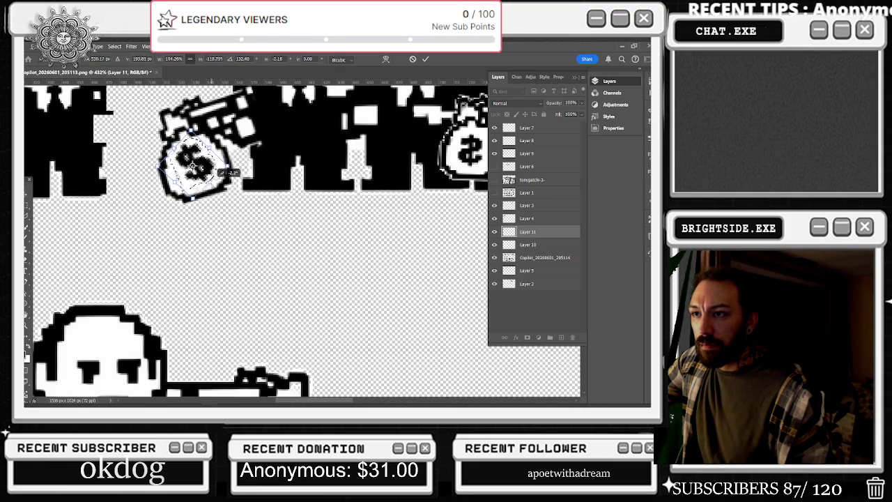
scroll(273, 172, "down", 3)
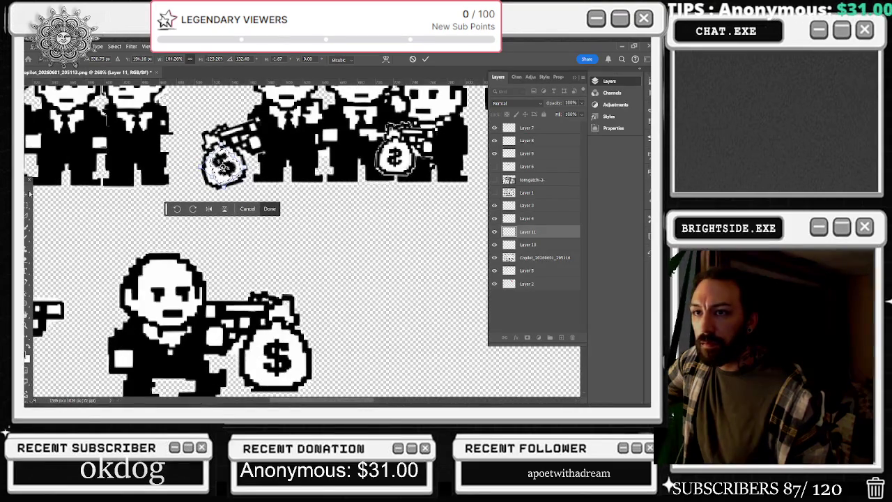
key("Return")
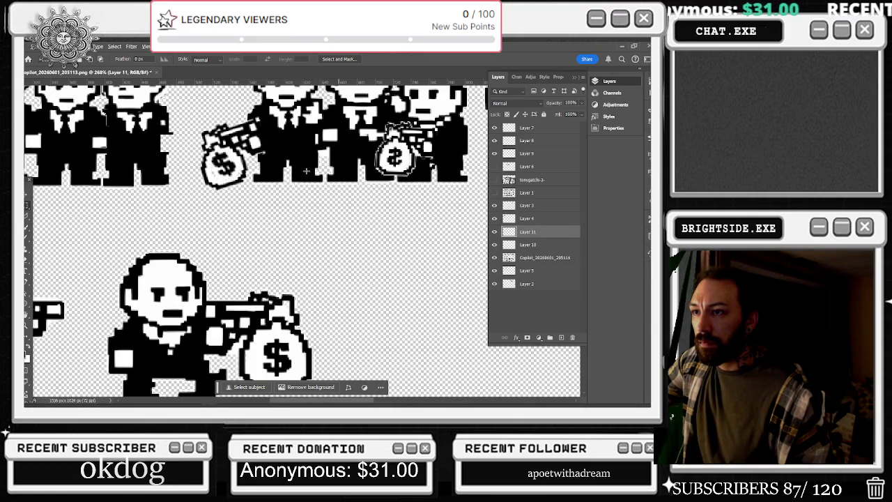
scroll(372, 174, "up", 5)
Step: Switch to the Brush tool and zoom back out
key("b")
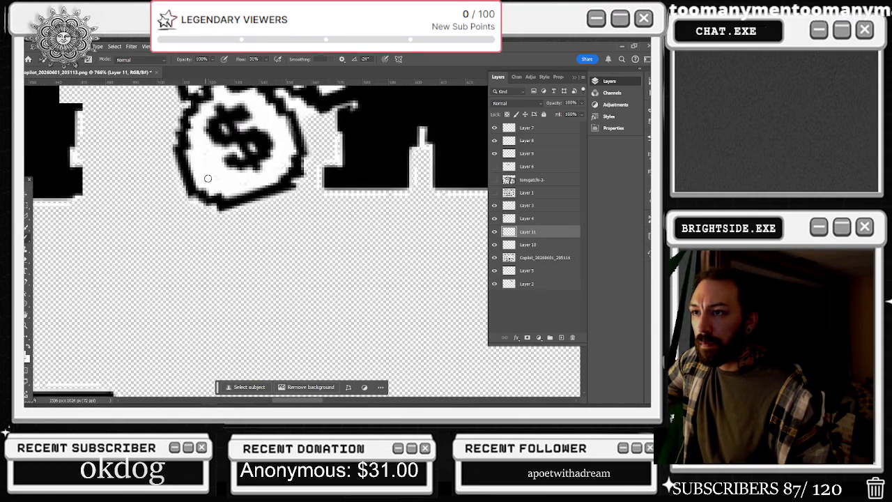
scroll(281, 167, "down", 6)
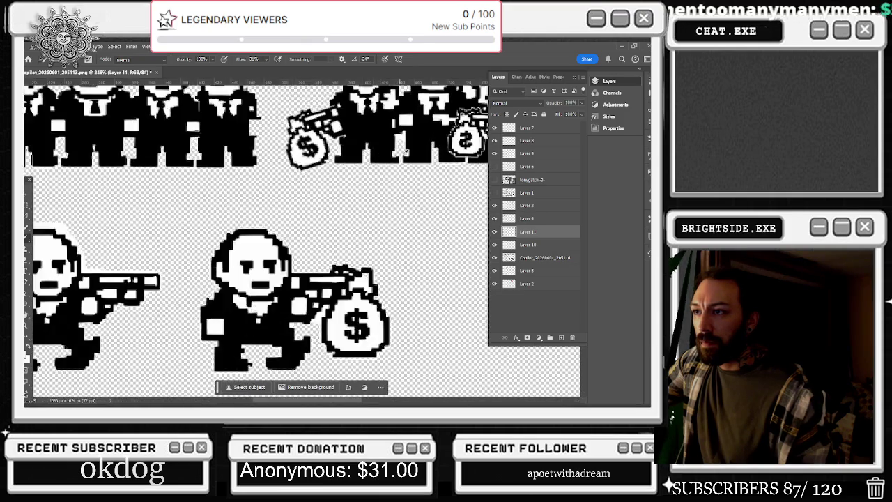
scroll(439, 151, "down", 2)
scroll(105, 209, "down", 2)
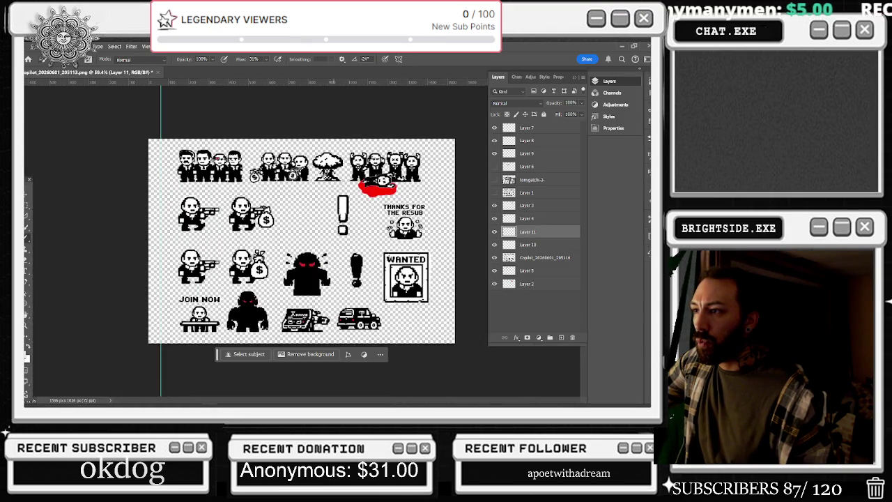
Step: Zoom in, hide Layer 11, and make Layer 10 visible and active
scroll(281, 230, "up", 4)
scroll(282, 230, "up", 2)
scroll(282, 230, "up", 2)
scroll(281, 230, "up", 1)
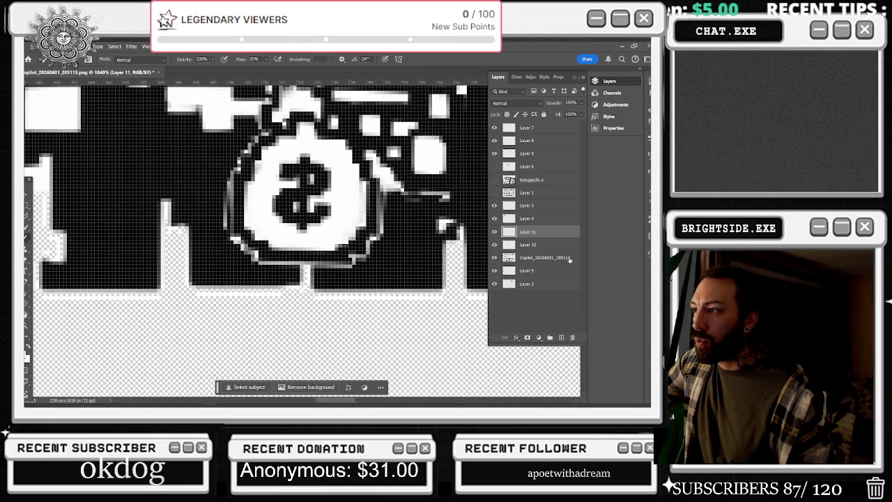
left_click(495, 233)
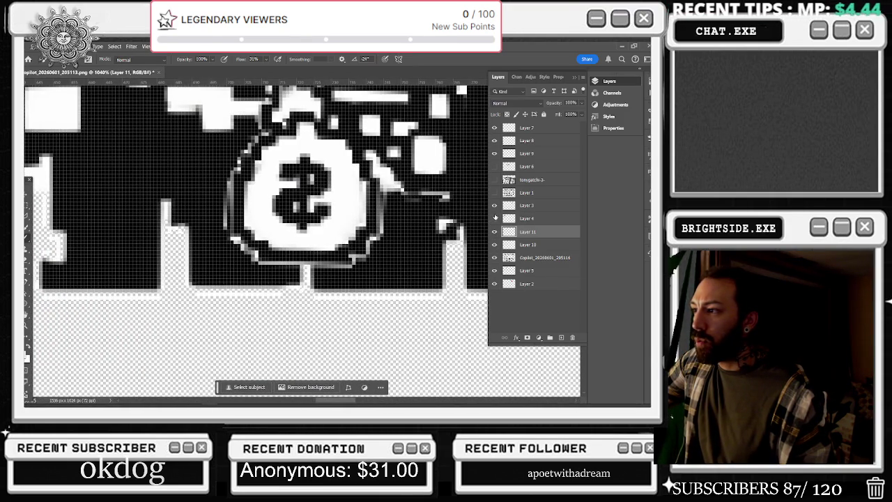
left_click(495, 245)
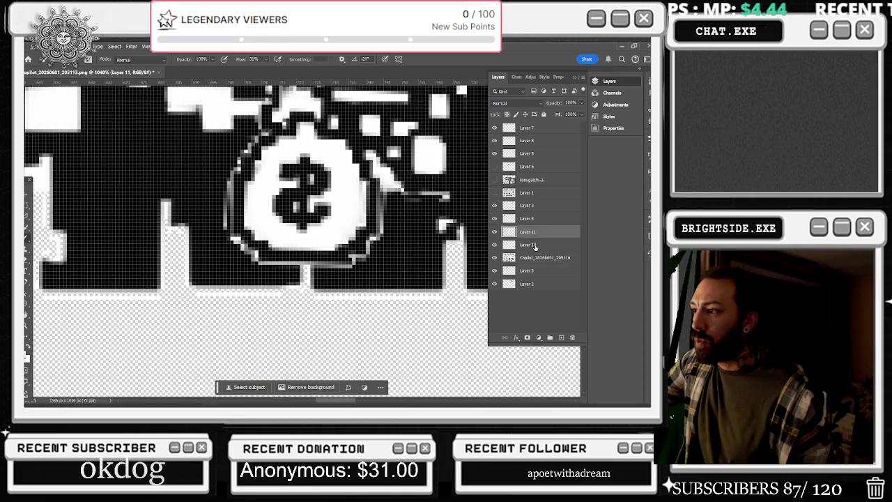
left_click(528, 245)
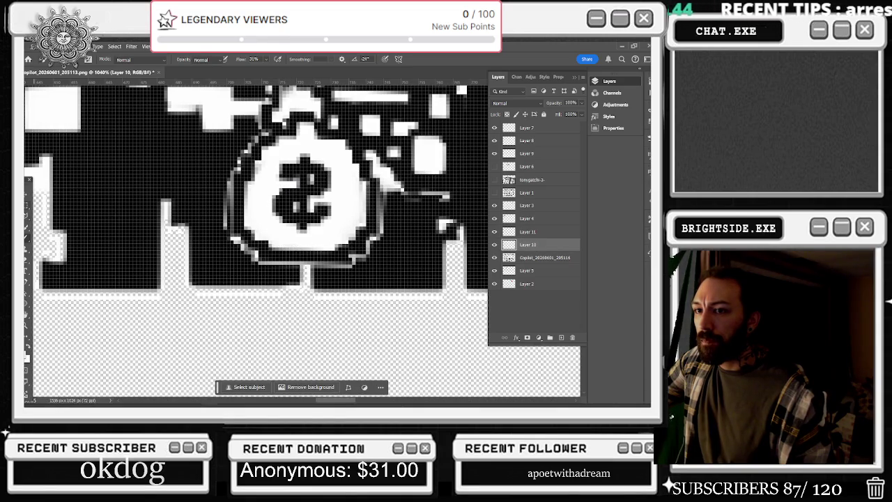
Step: Flip Layer 10's dollar sign horizontally and scale it to about 109%
key("m")
key("l")
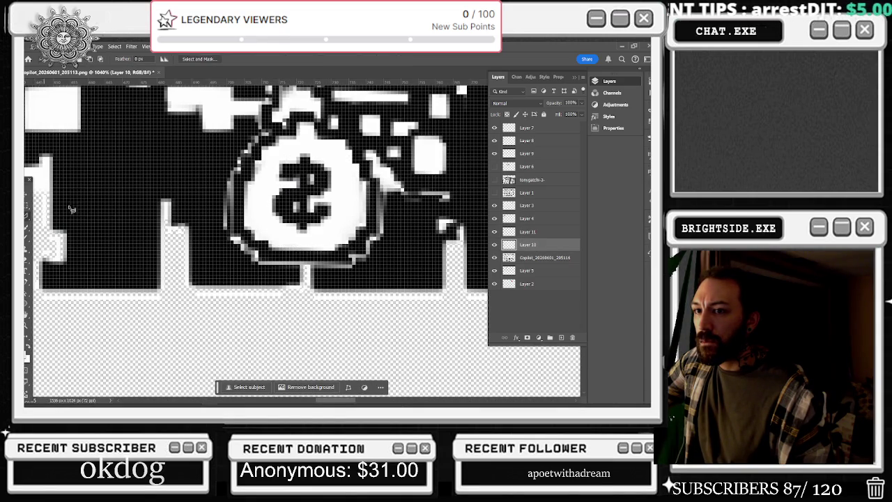
left_click(299, 149)
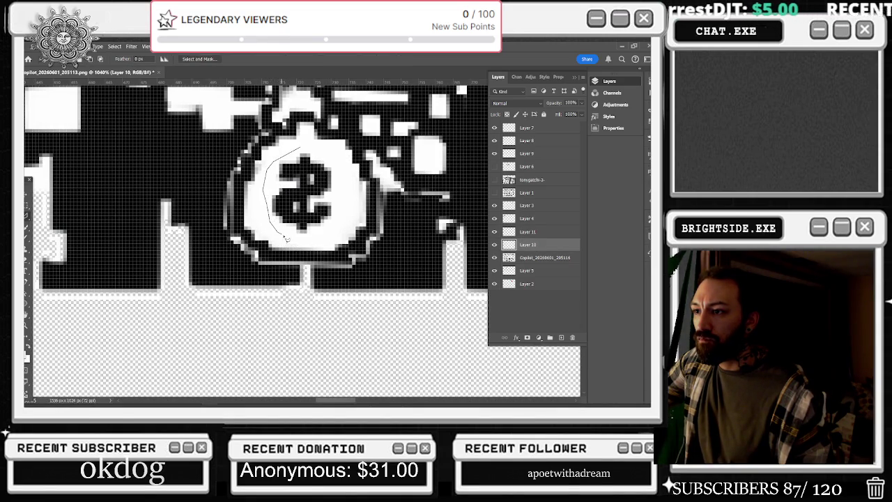
left_click(301, 148)
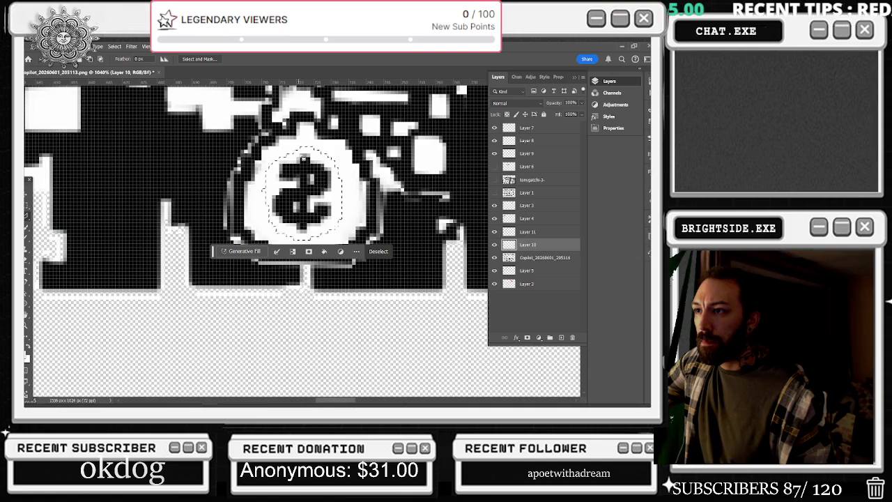
right_click(295, 166)
left_click(314, 250)
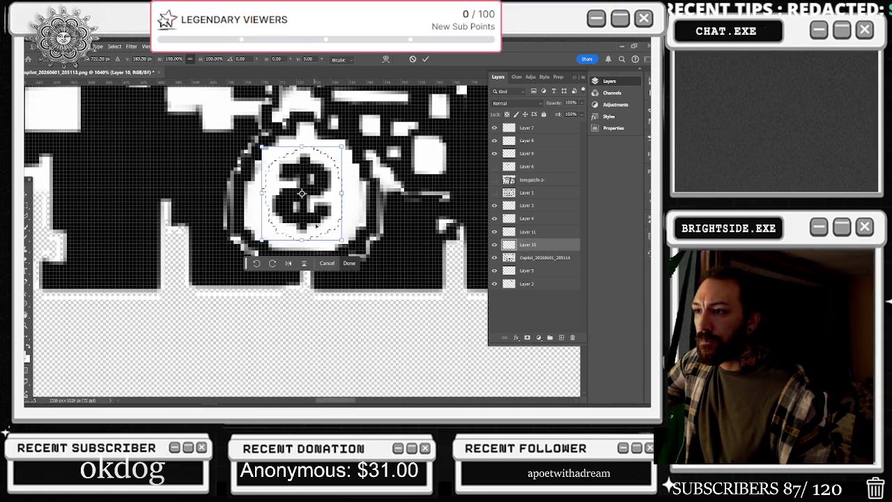
left_click(288, 263)
left_click_drag(336, 153, 346, 141)
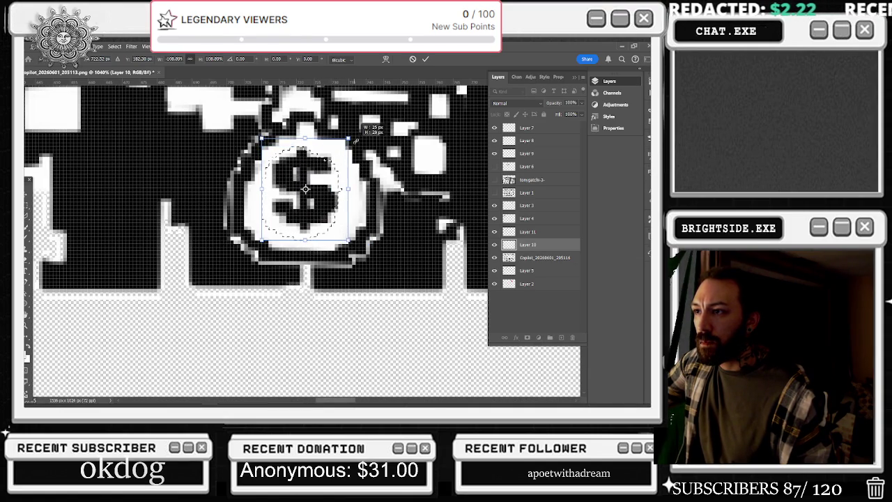
key("Return")
scroll(305, 188, "down", 3)
scroll(305, 188, "down", 3)
scroll(306, 188, "down", 3)
scroll(306, 188, "down", 2)
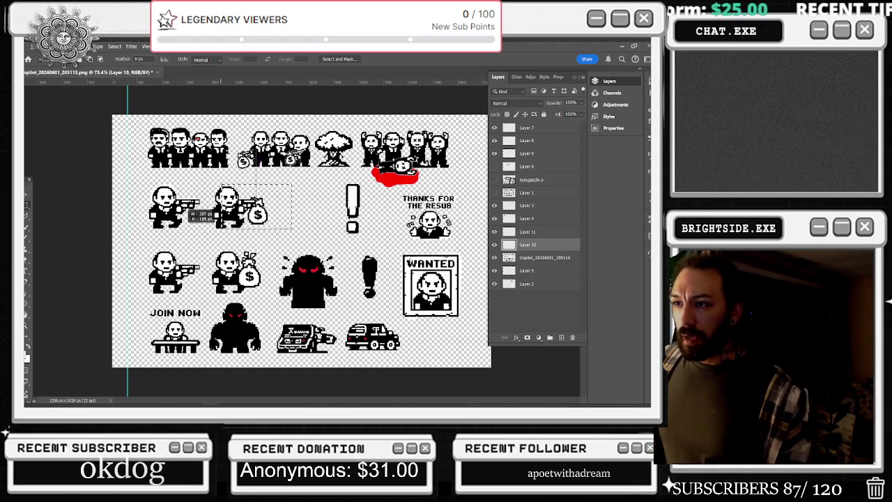
Step: Erase the money-bag gunman from row two of the sprite sheet
left_click_drag(202, 185, 292, 242)
left_click(548, 258)
key("Delete")
key("ctrl+d")
Step: Select the top-row money-bag mobster group and merge Layers 10 and 11 into the sheet layer
left_click_drag(230, 124, 312, 179)
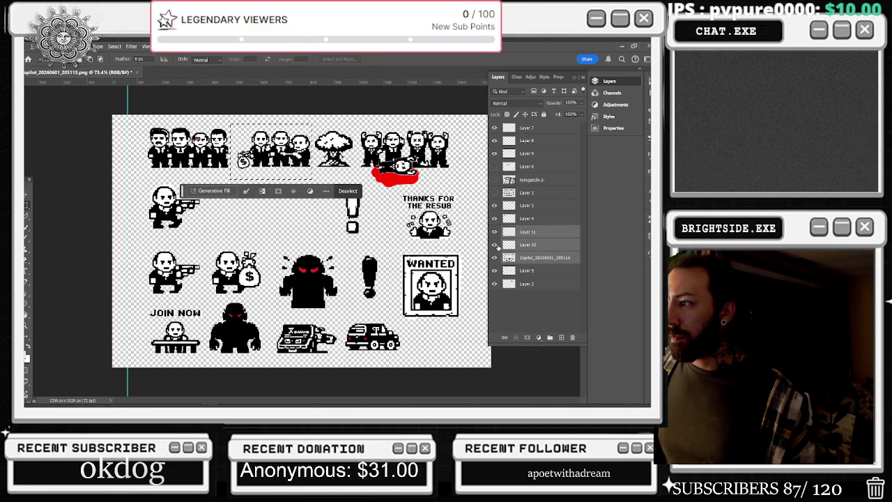
right_click(534, 232)
left_click(572, 214)
right_click(539, 233)
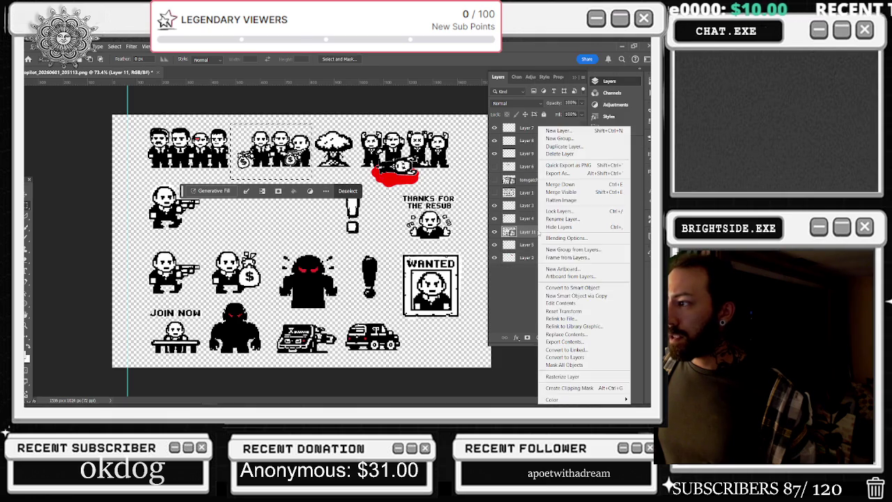
left_click(563, 376)
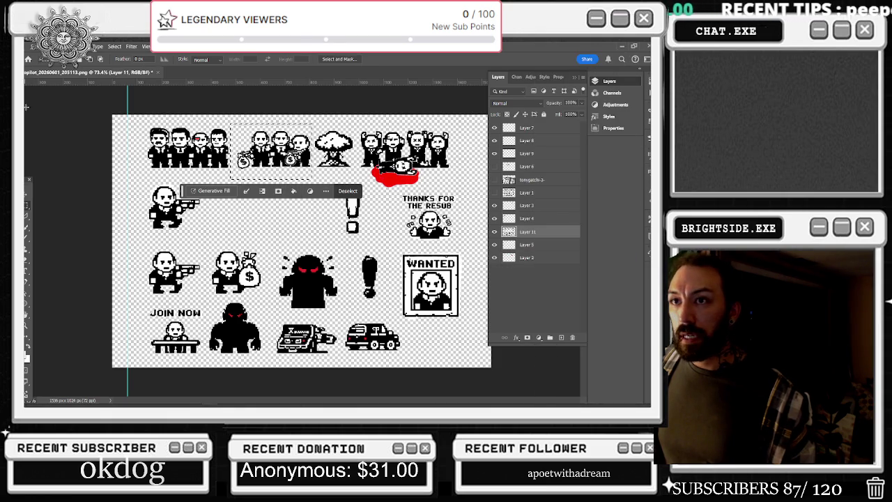
Step: Scale the money-bag trio to about 149% and set it in the emptied row-two spot
key("ctrl+t")
mouse_move(272, 150)
left_mouse_down()
mouse_move(320, 179)
mouse_move(297, 180)
left_mouse_up()
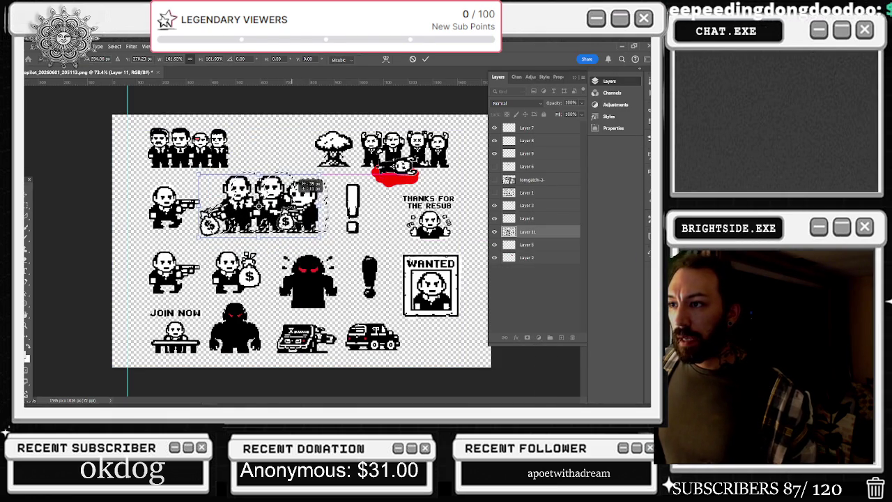
mouse_move(299, 183)
left_mouse_down()
mouse_move(307, 184)
mouse_move(264, 179)
mouse_move(282, 184)
left_mouse_up()
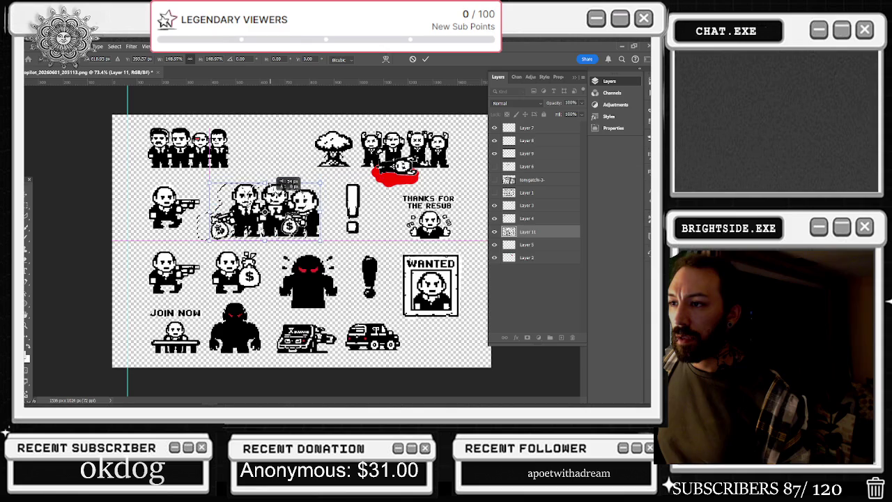
left_click_drag(277, 183, 281, 182)
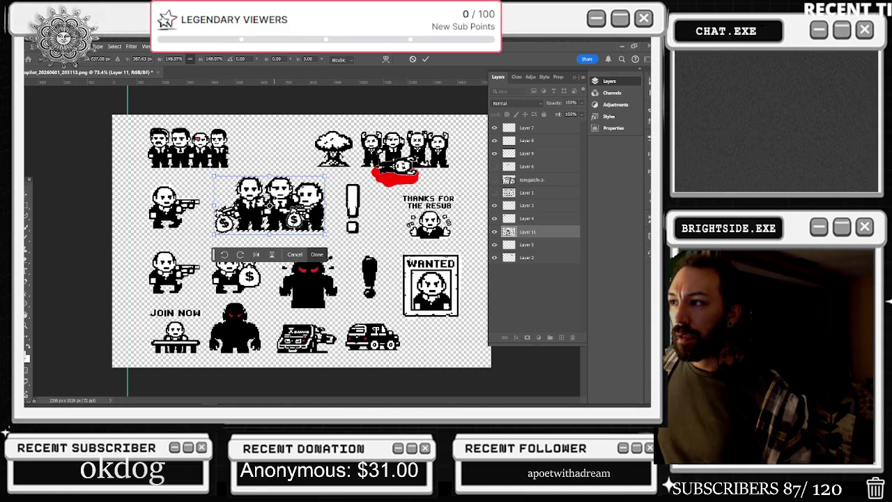
key("Return")
key("ctrl+d")
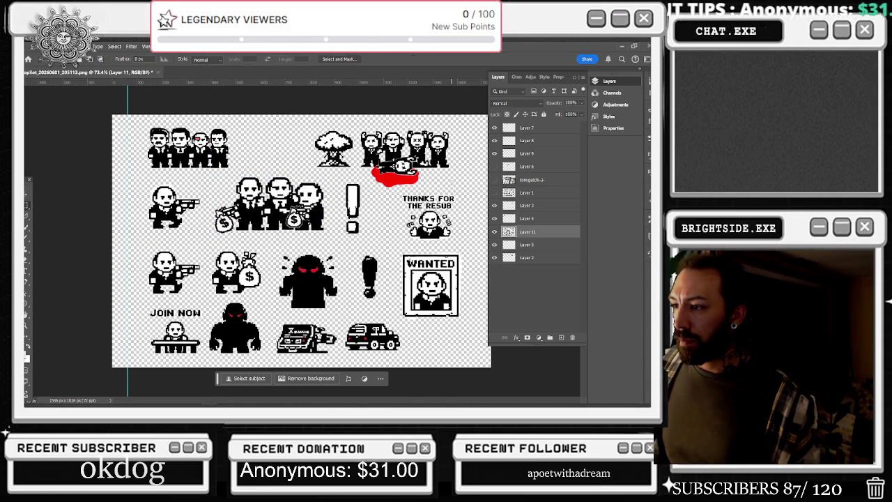
left_click(494, 193)
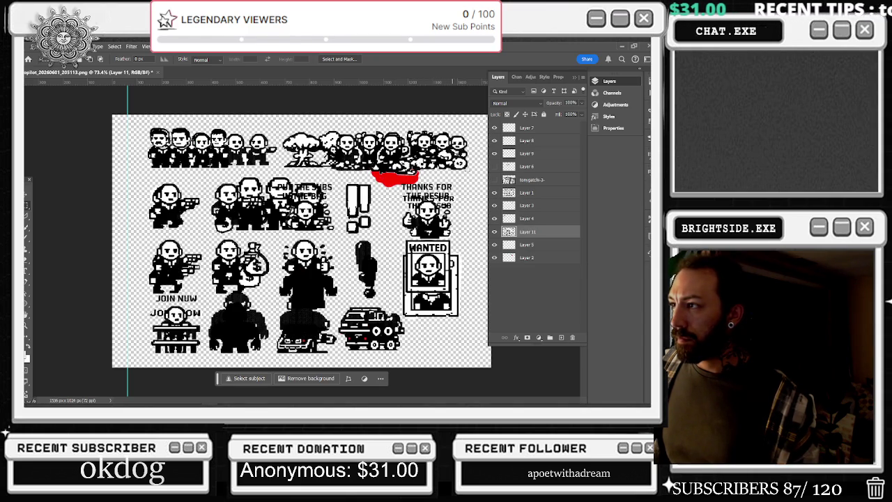
left_click(494, 194)
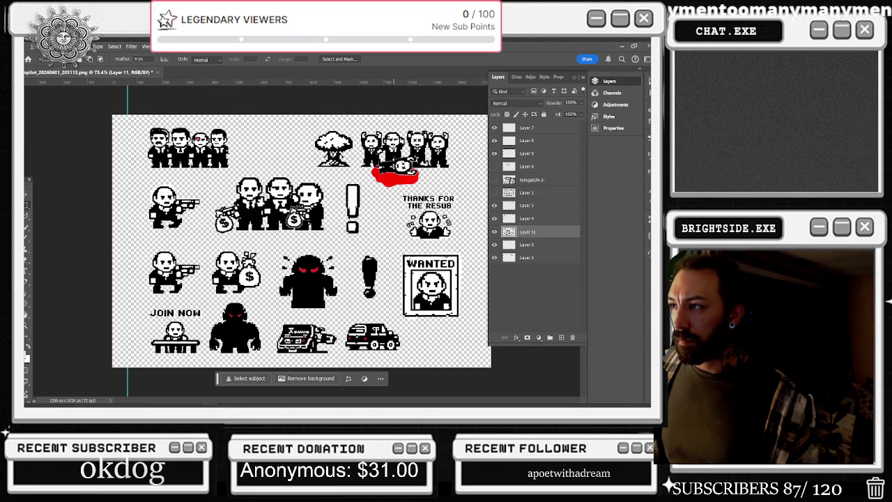
double_click(495, 168)
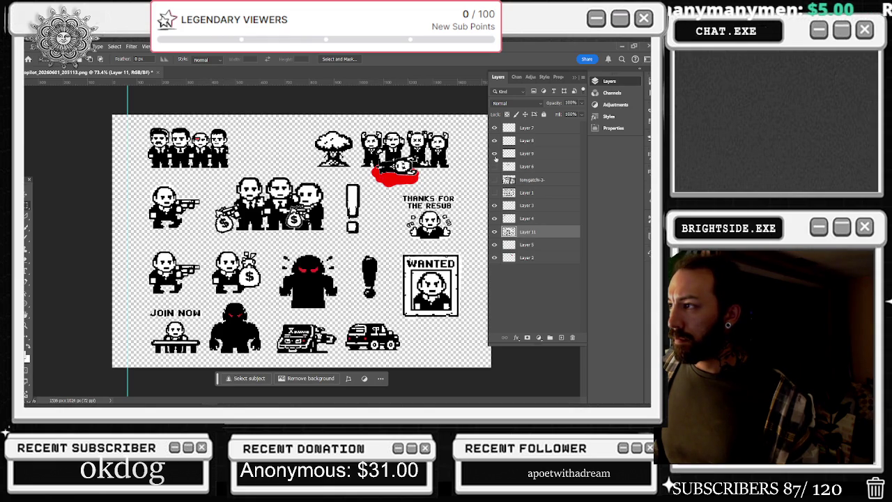
left_click(495, 129)
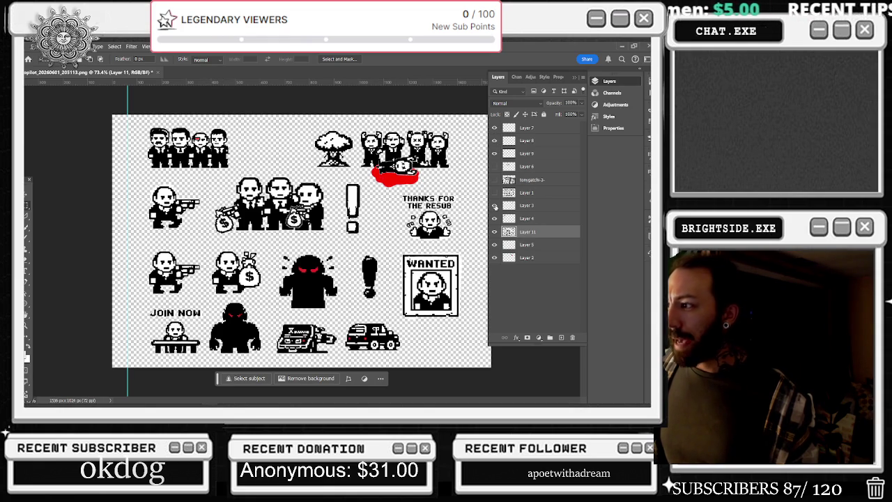
left_click(533, 205)
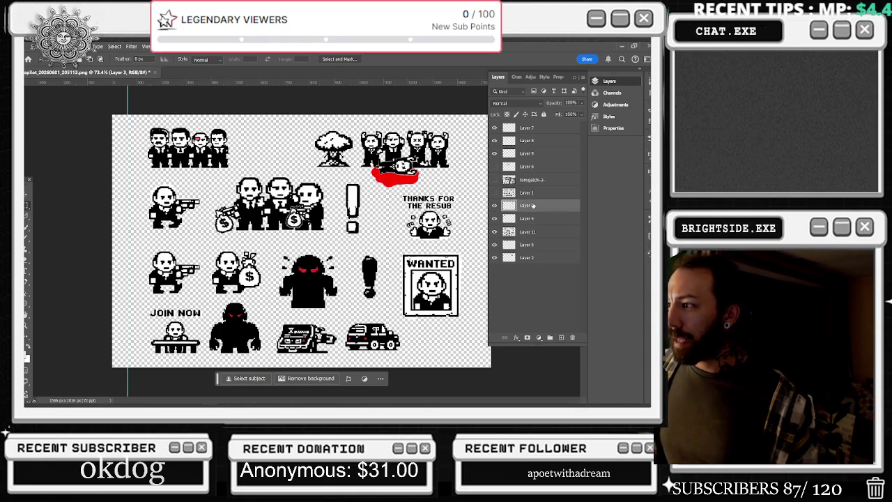
Step: Paste the hands-up figure beside the row-two gunman, slightly rotated and shrunk to fit
key("ctrl+v")
key("v")
mouse_move(335, 224)
left_mouse_down()
mouse_move(212, 192)
mouse_move(196, 205)
mouse_move(221, 158)
left_mouse_up()
key("ctrl+t")
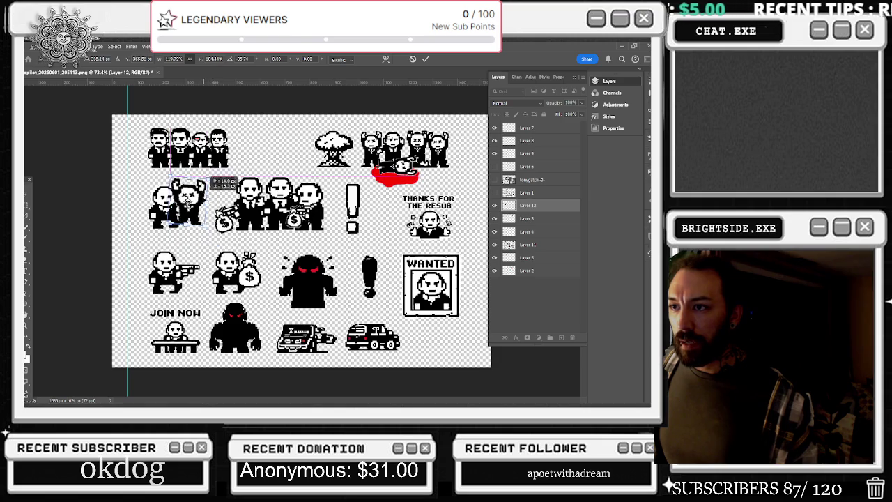
mouse_move(203, 199)
left_mouse_down()
mouse_move(213, 180)
mouse_move(226, 182)
left_mouse_up()
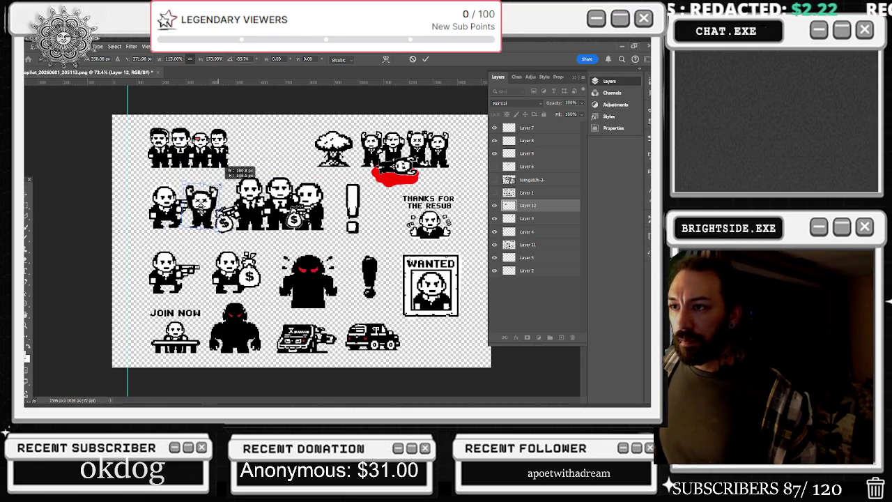
mouse_move(226, 182)
left_mouse_down()
mouse_move(216, 190)
mouse_move(223, 184)
left_mouse_up()
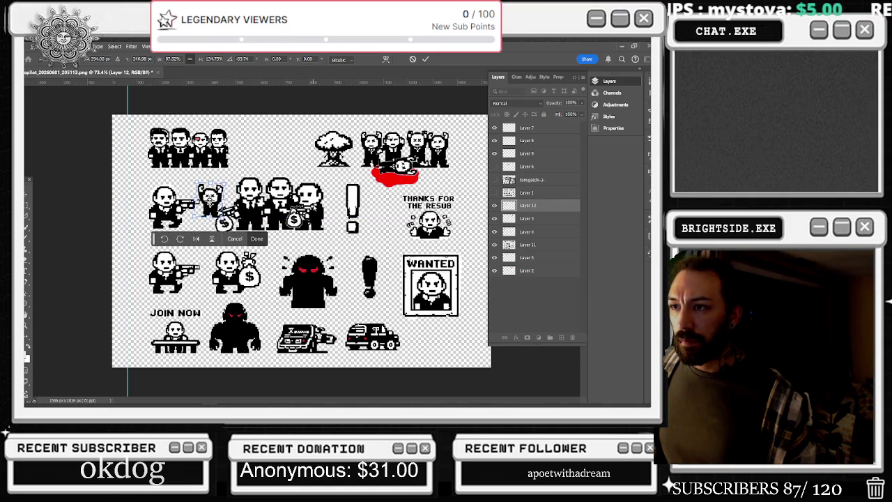
key("Return")
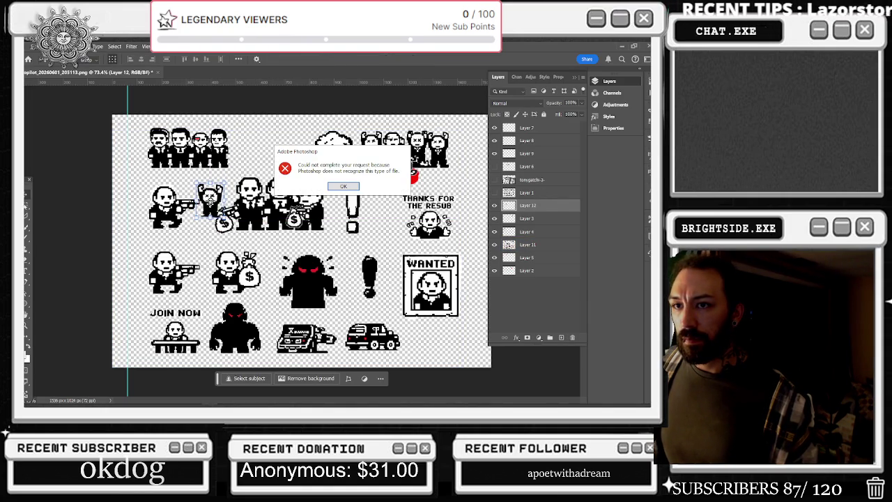
Step: Dismiss the file-type error and switch to the Rectangular Marquee tool
left_click(344, 186)
left_click(28, 206)
scroll(321, 210, "down", 1)
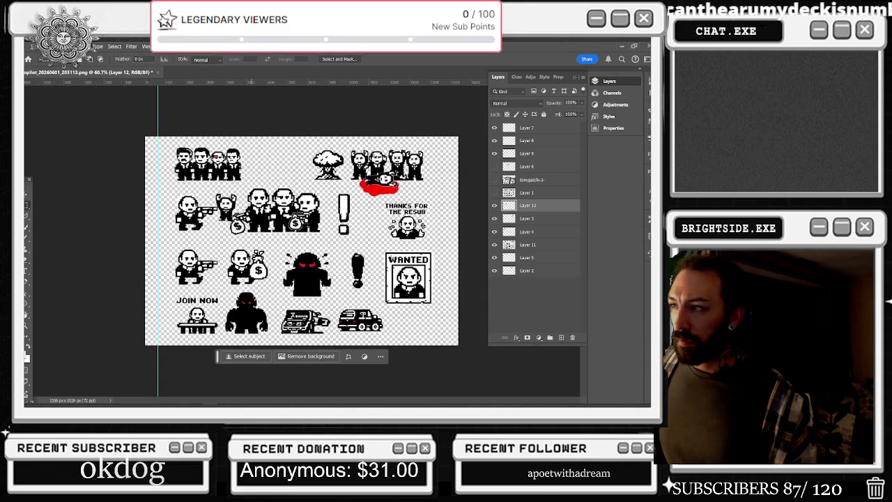
Step: Show Layer 6's suited men and try enlarging them over the trio, then cancel
scroll(301, 239, "up", 2)
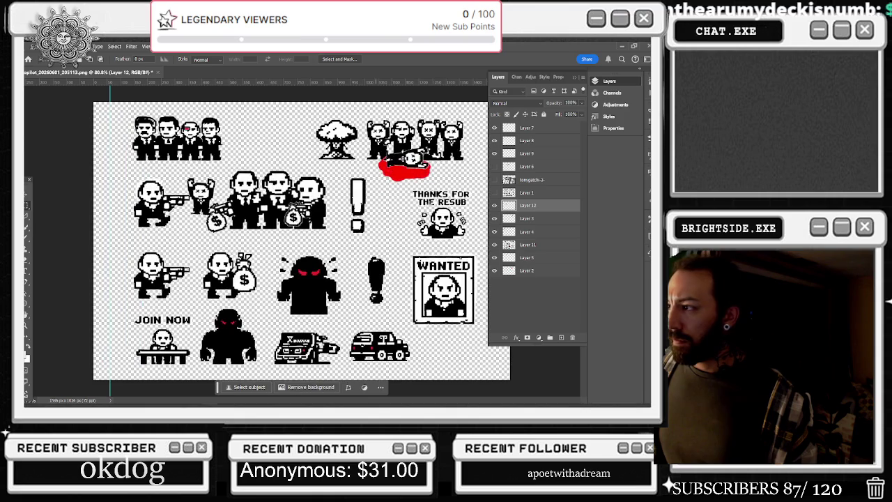
left_click(495, 167)
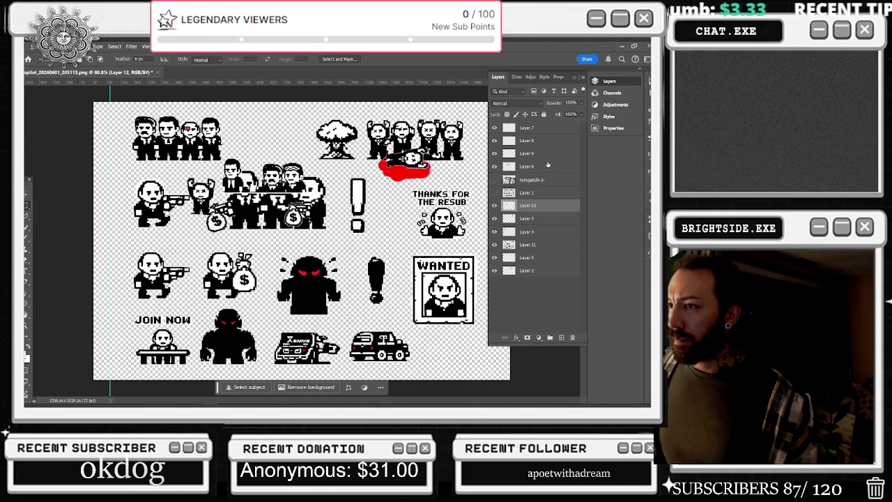
left_click(548, 166)
scroll(244, 209, "up", 2)
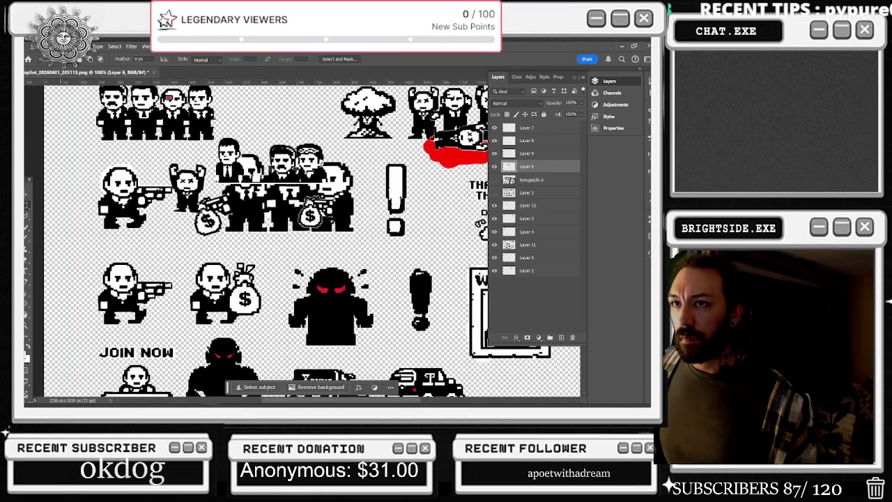
key("ctrl+t")
mouse_move(332, 186)
left_mouse_down()
mouse_move(411, 222)
mouse_move(321, 191)
left_mouse_up()
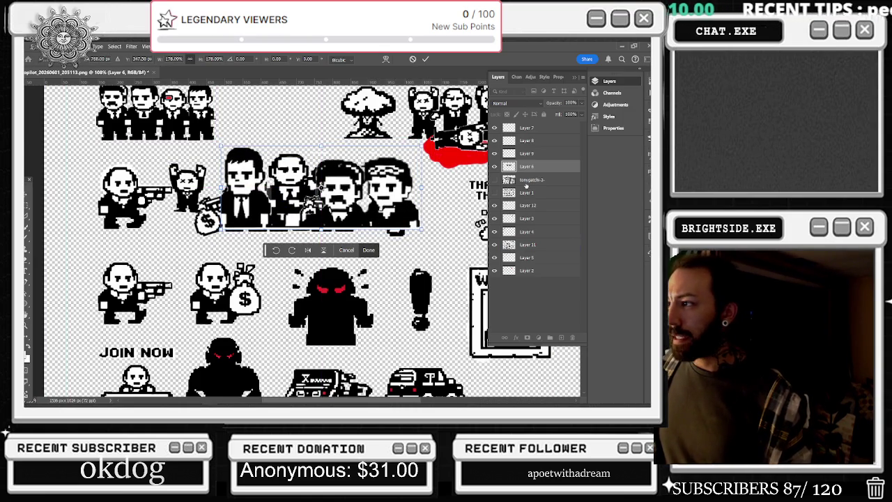
key("Return")
key("Escape")
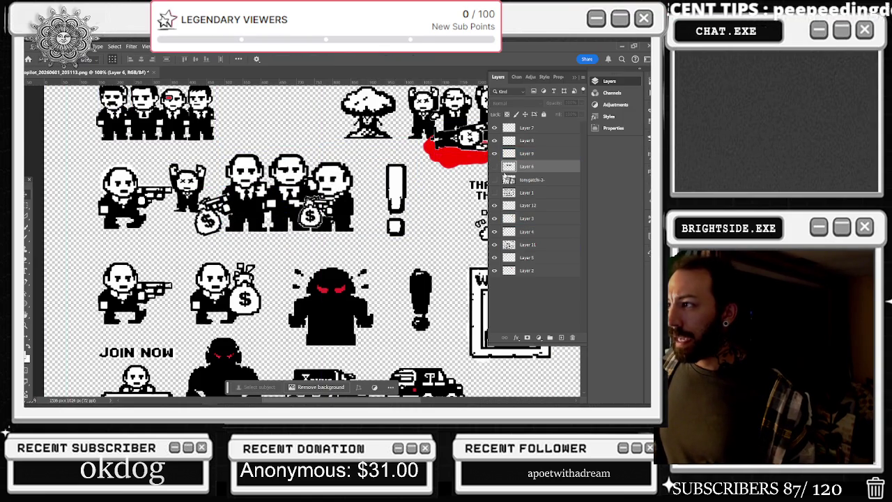
Step: Paste dark-haired faces over the left and right money-bag mobsters' heads, sized to fit
key("ctrl+v")
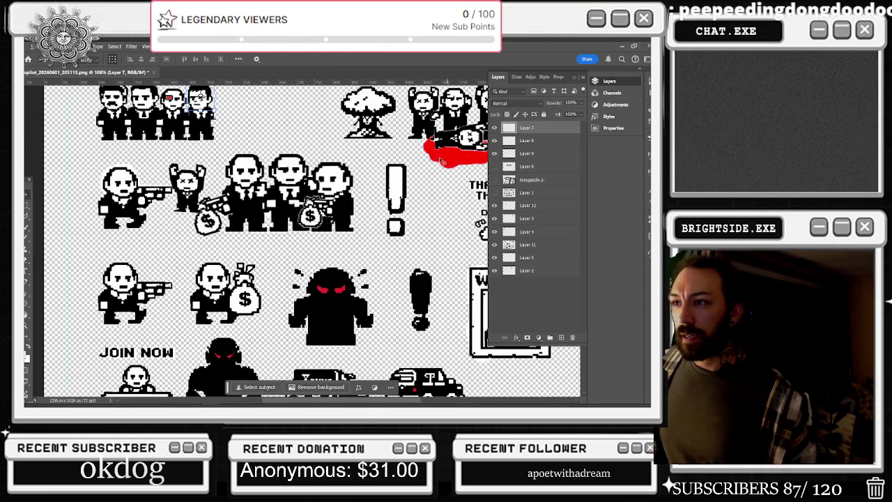
mouse_move(312, 241)
left_mouse_down()
mouse_move(244, 170)
mouse_move(271, 143)
mouse_move(267, 168)
mouse_move(246, 165)
mouse_move(248, 148)
mouse_move(247, 167)
left_mouse_up()
key("ctrl+t")
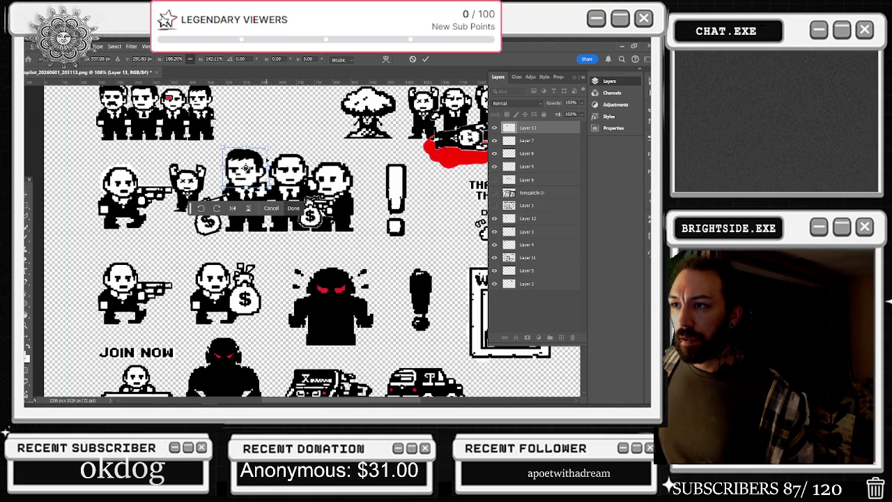
key("Return")
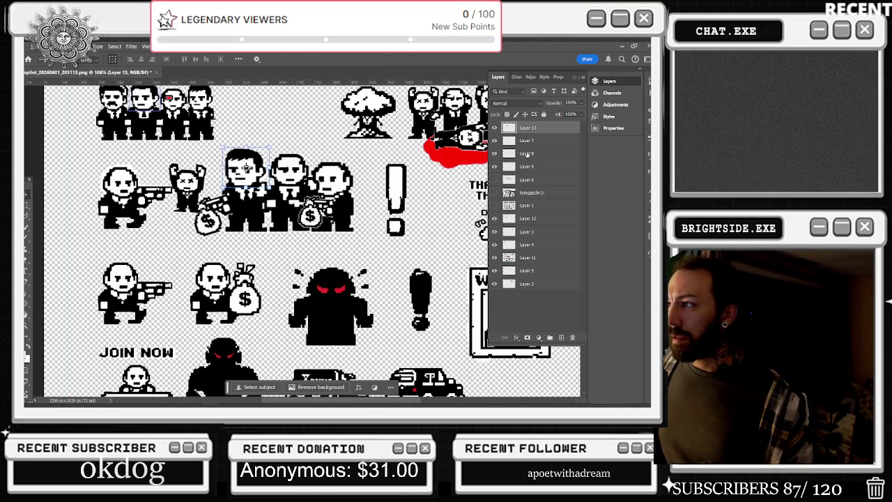
left_click(526, 142)
left_click(526, 154)
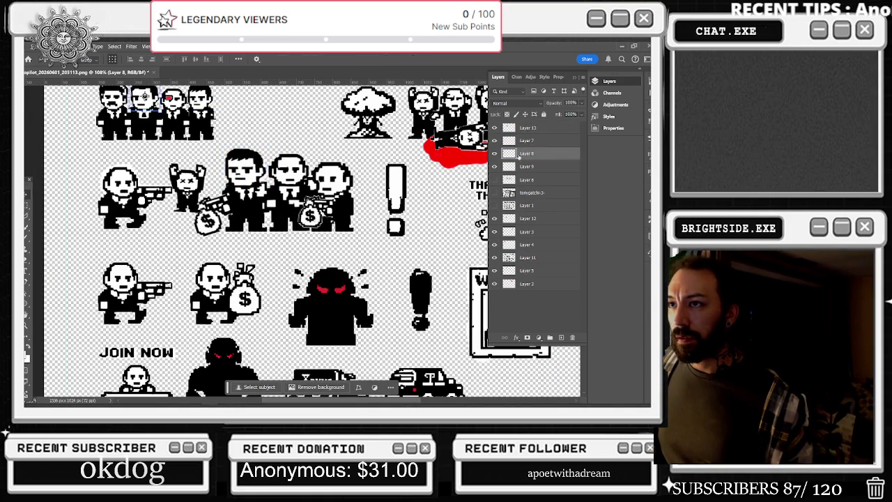
key("ctrl+v")
key("ctrl+t")
mouse_move(311, 240)
left_mouse_down()
mouse_move(333, 173)
mouse_move(355, 155)
mouse_move(332, 180)
left_mouse_up()
key("Return")
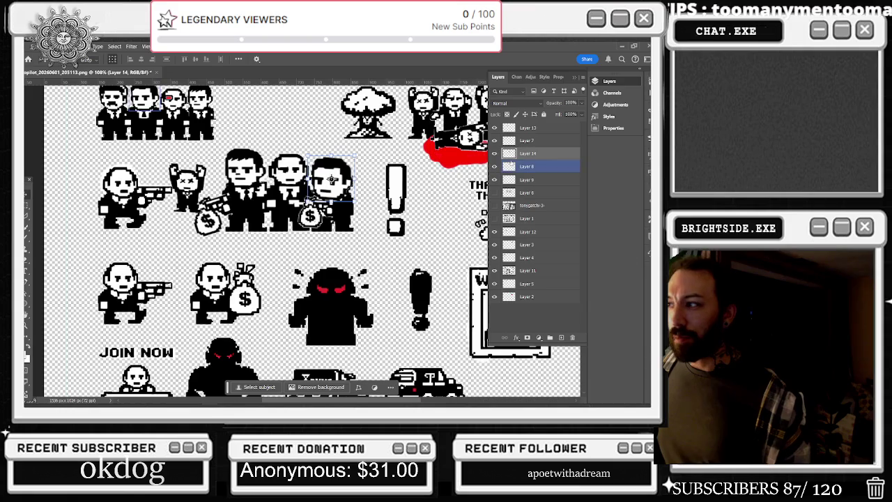
Step: Paste a widened face onto the middle mobster and fit the sheet on screen
left_click(550, 181)
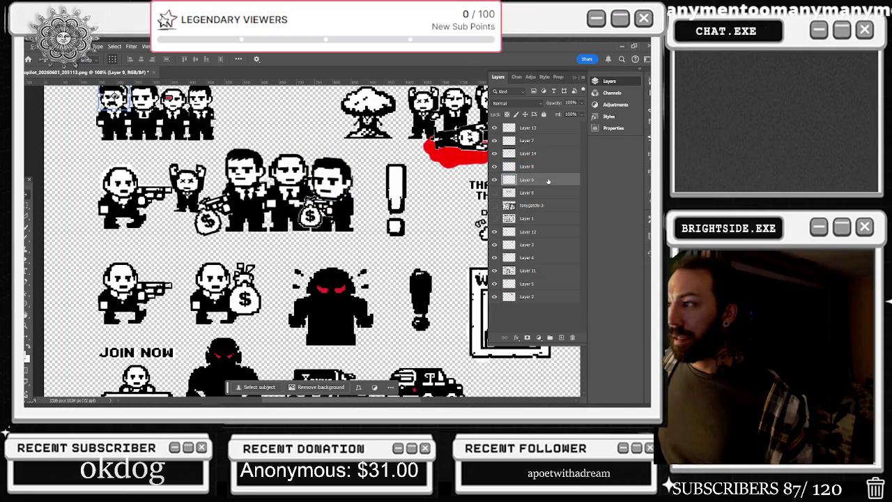
key("ctrl+v")
key("ctrl+t")
mouse_move(312, 241)
left_mouse_down()
mouse_move(291, 167)
mouse_move(325, 158)
mouse_move(313, 154)
left_mouse_up()
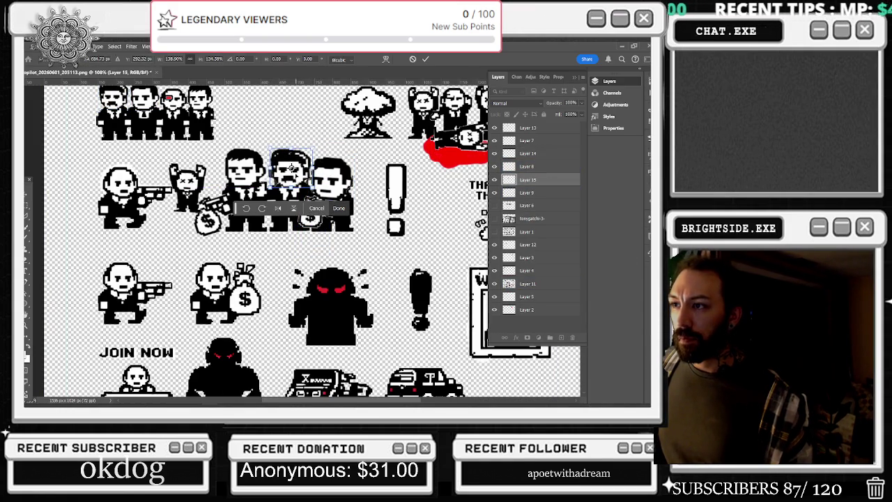
left_click_drag(270, 175, 266, 174)
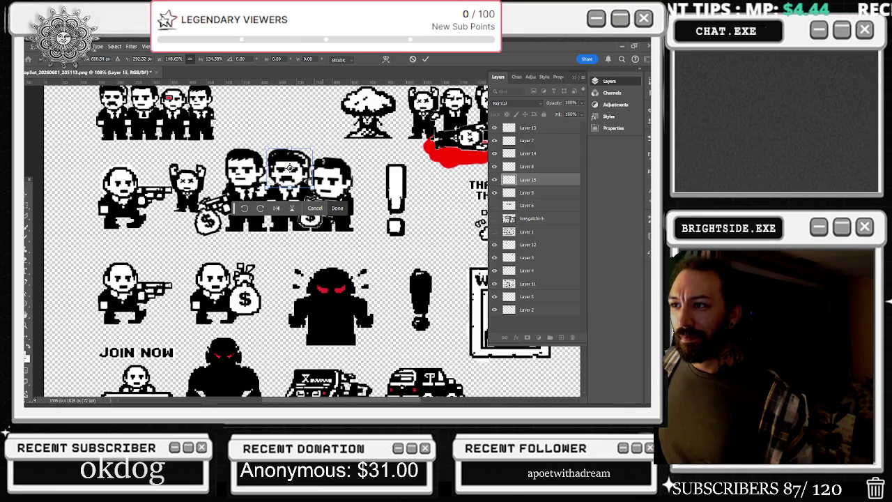
key("Return")
key("ctrl+0")
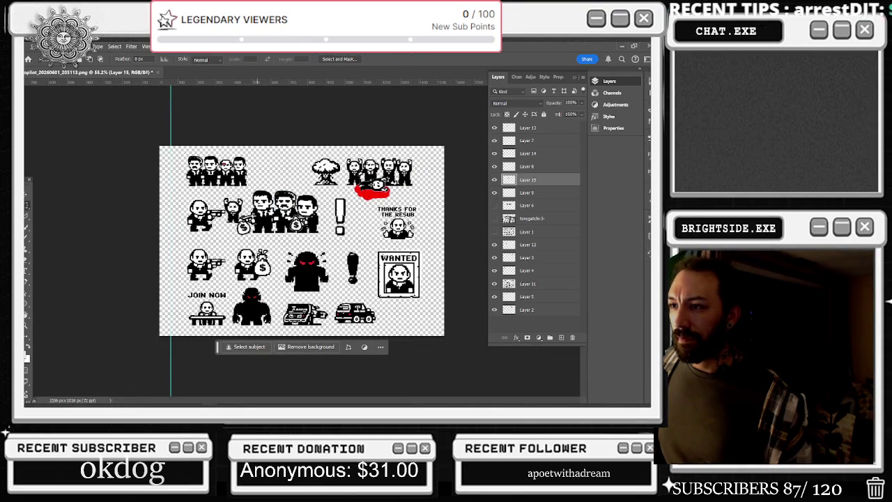
Step: Select sprite groups and toggle Layer 11's visibility to locate the exclamation mark
left_click_drag(183, 193, 326, 238)
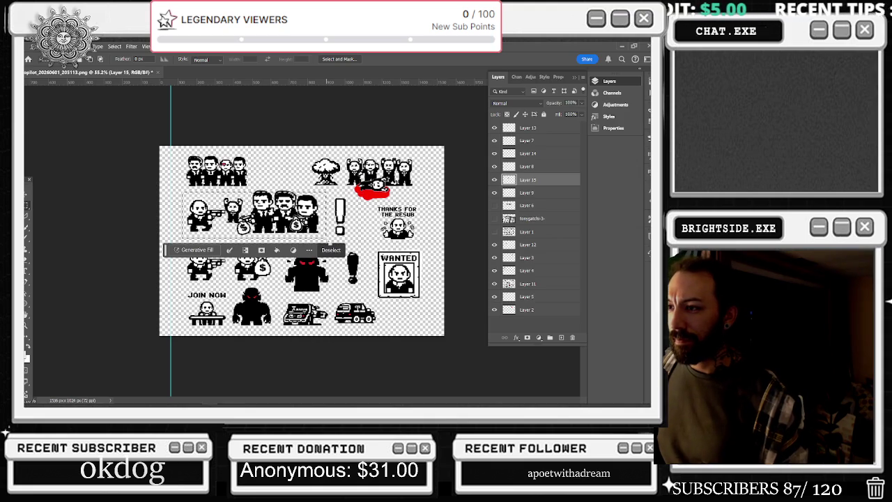
key("ctrl+d")
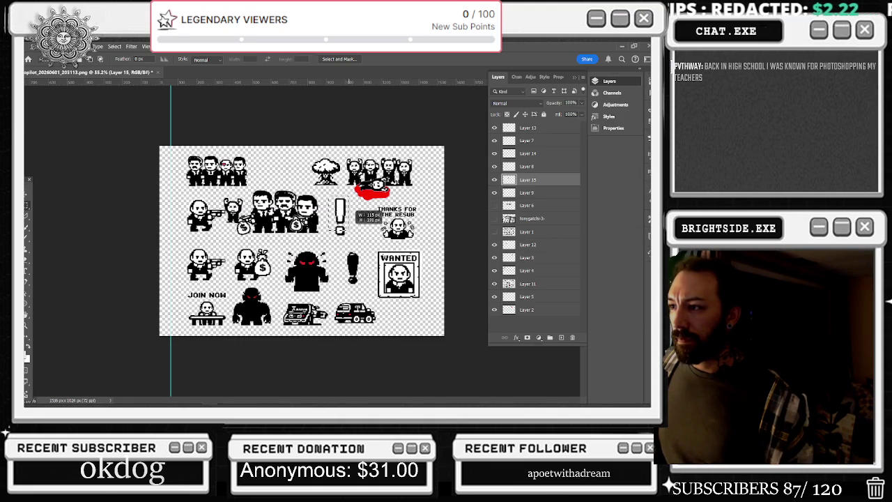
left_click_drag(346, 152, 422, 202)
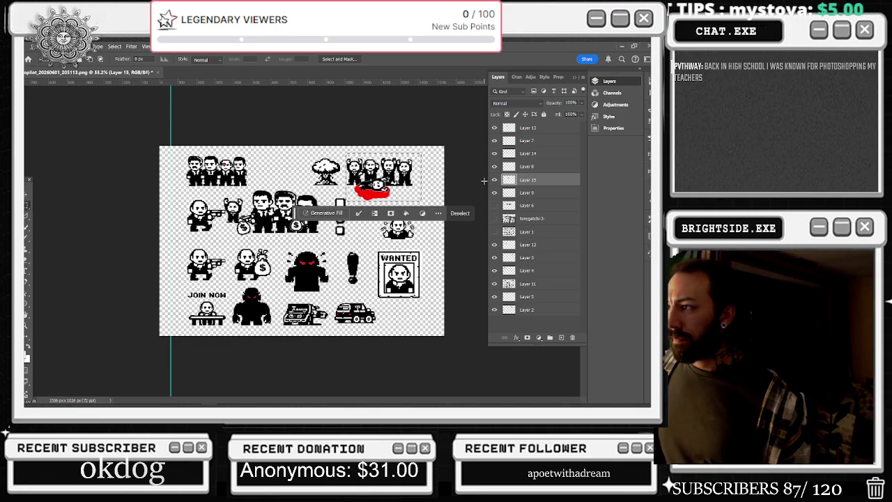
left_click(494, 283)
left_click(494, 283)
key("ctrl+d")
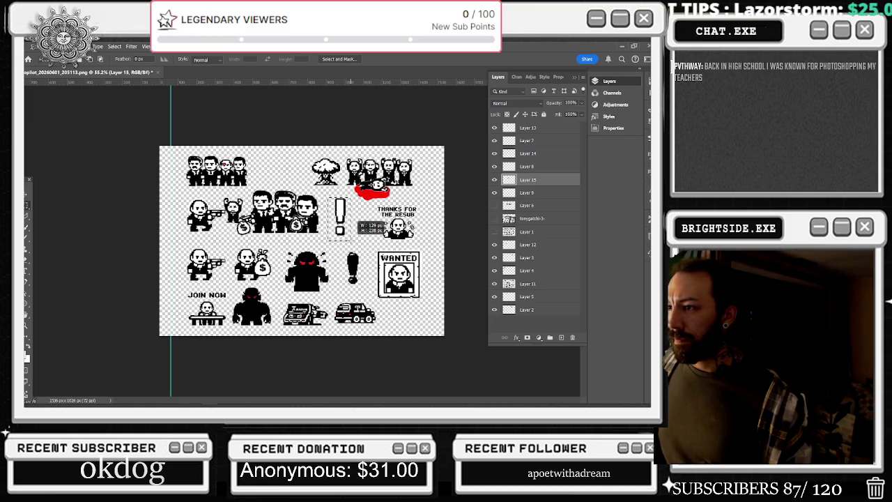
left_click_drag(328, 198, 353, 241)
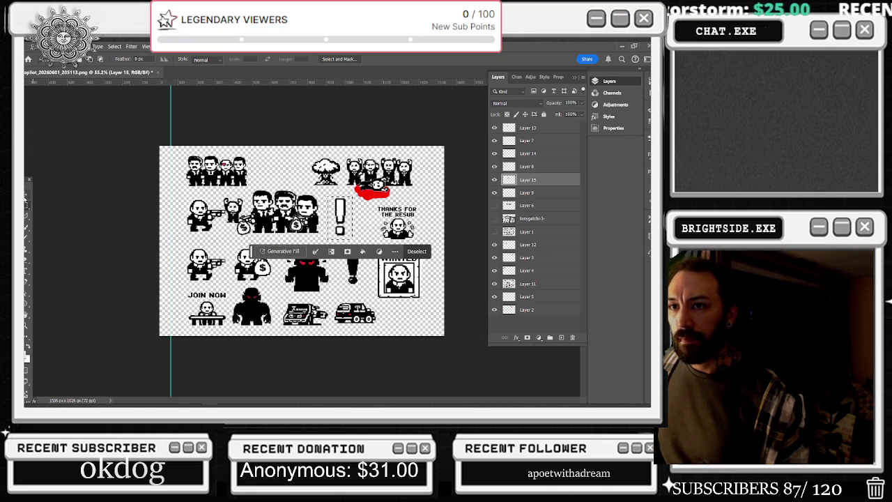
Step: Move Layer 11's exclamation mark slightly down and to the left
key("v")
key("Right")
left_click(341, 186)
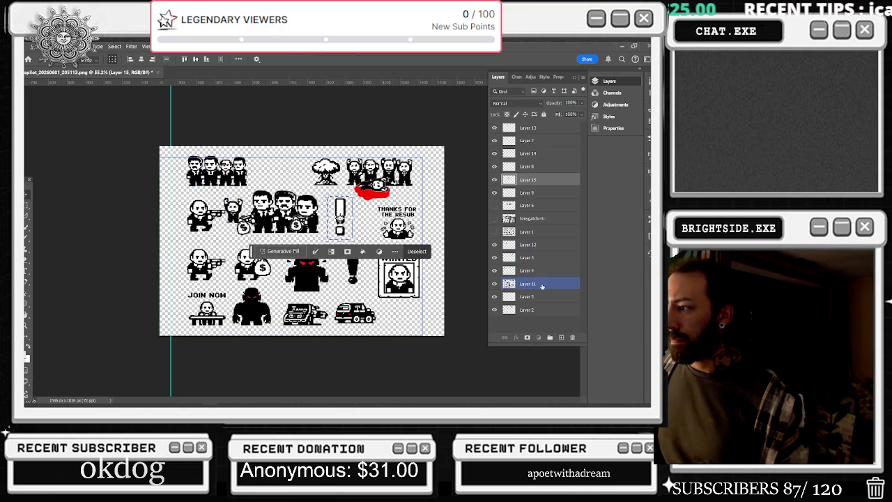
left_click(527, 283)
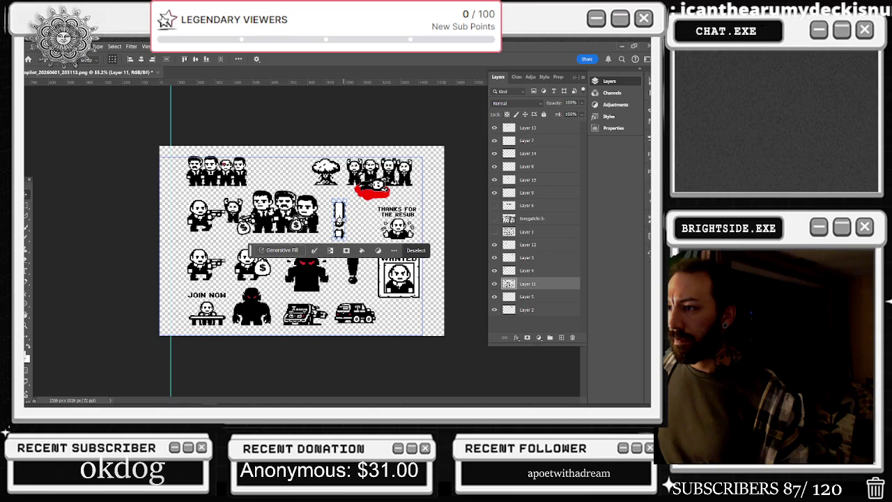
scroll(340, 230, "up", 2)
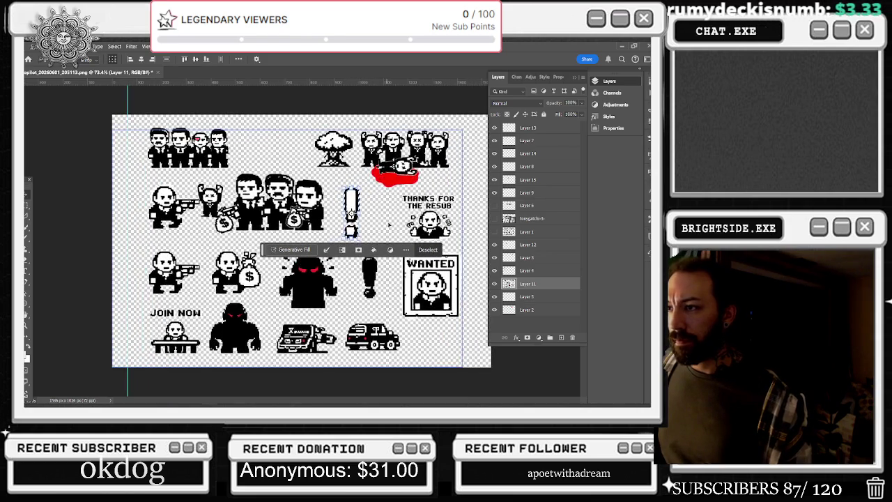
scroll(356, 209, "up", 1)
left_click_drag(355, 208, 359, 190)
Step: Use the Rectangular Marquee to select the mushroom cloud sprite
key("m")
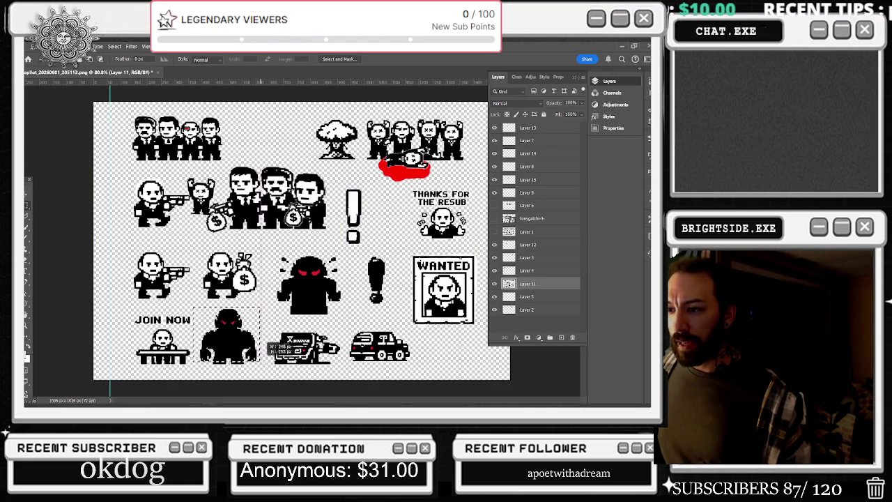
left_click(283, 352)
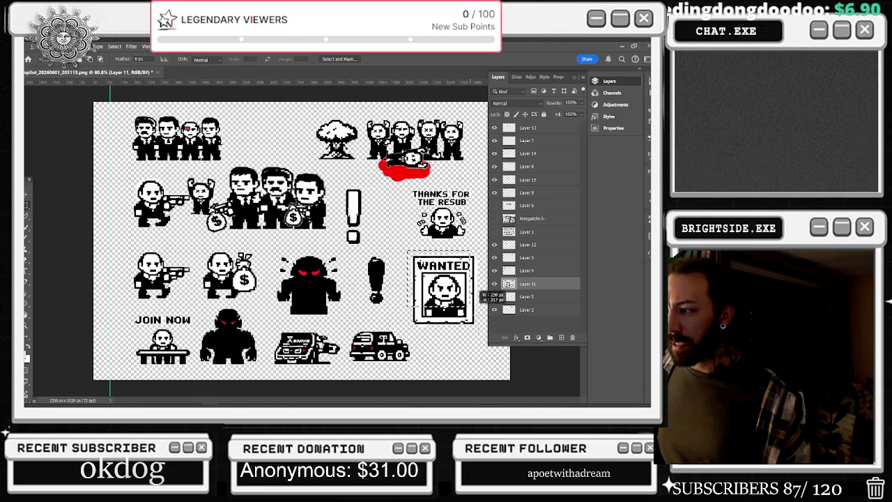
left_click_drag(409, 252, 480, 327)
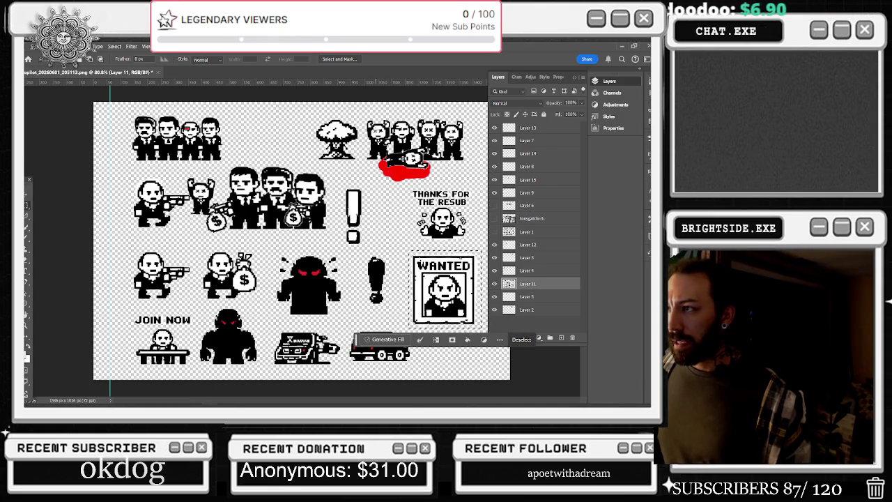
left_click_drag(363, 112, 467, 185)
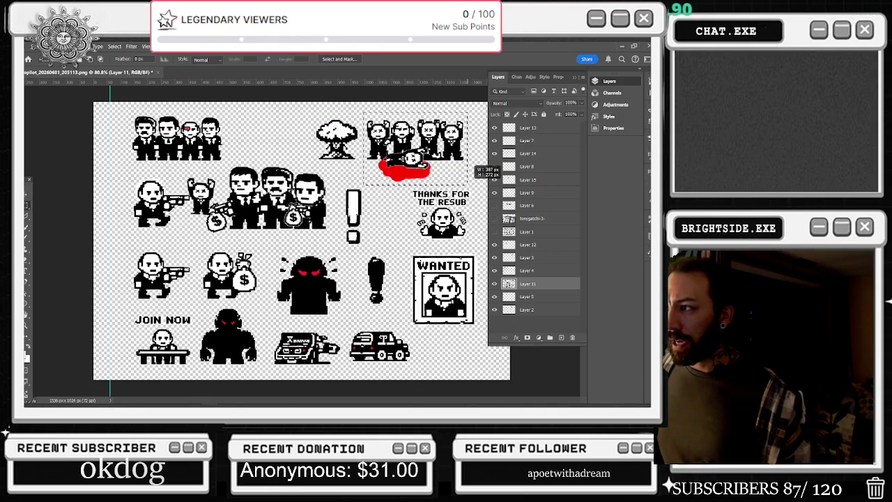
key("ctrl+d")
left_click_drag(314, 119, 360, 165)
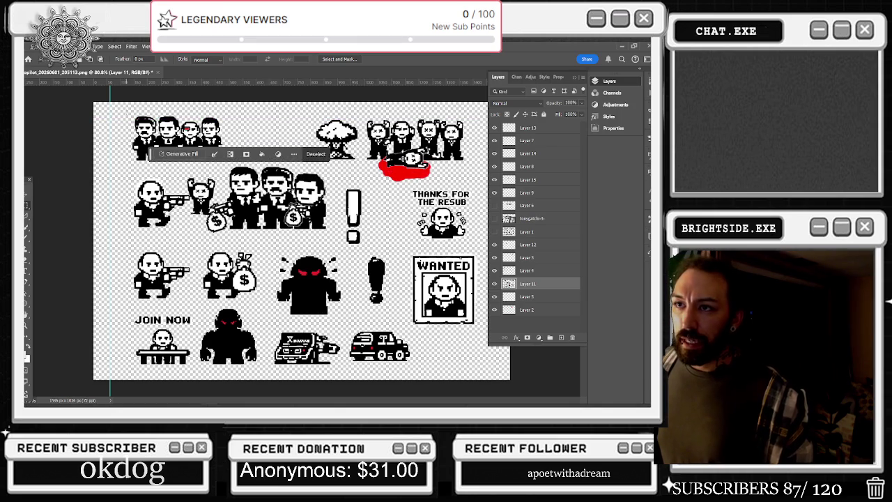
Step: Export via Save for Web as PNG-24 up to the Save Optimized As dialog, then switch to Chrome
left_click(35, 46)
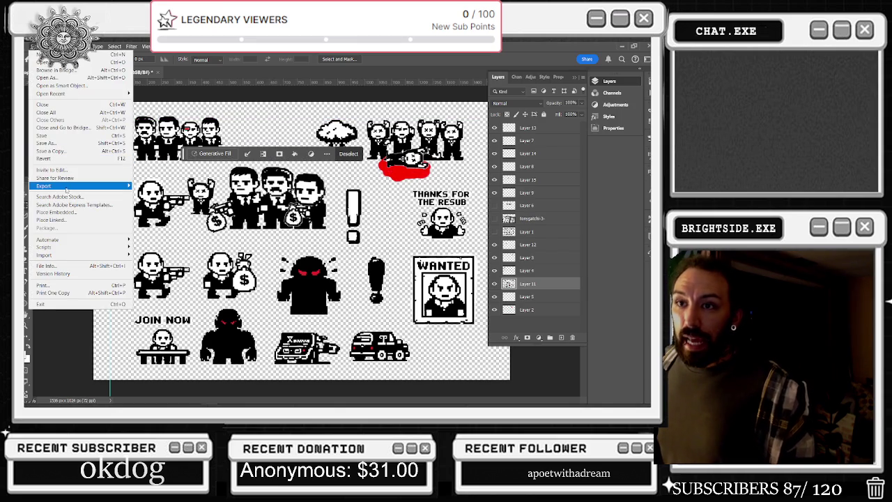
mouse_move(44, 185)
left_click(175, 217)
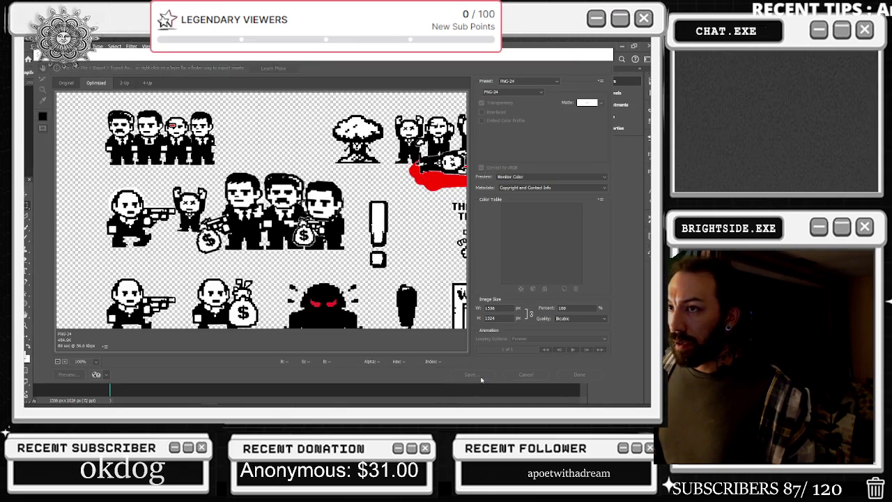
left_click(480, 378)
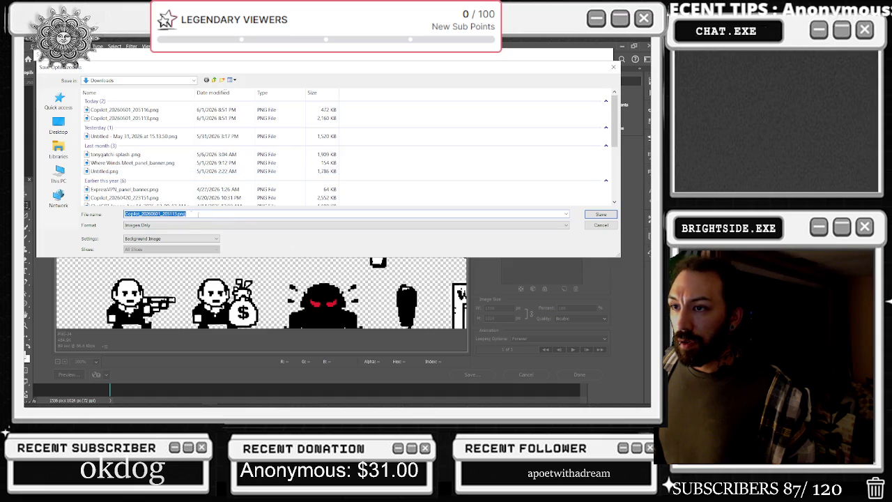
mouse_move(487, 68)
left_mouse_down()
mouse_move(545, 341)
mouse_move(513, 289)
left_mouse_up()
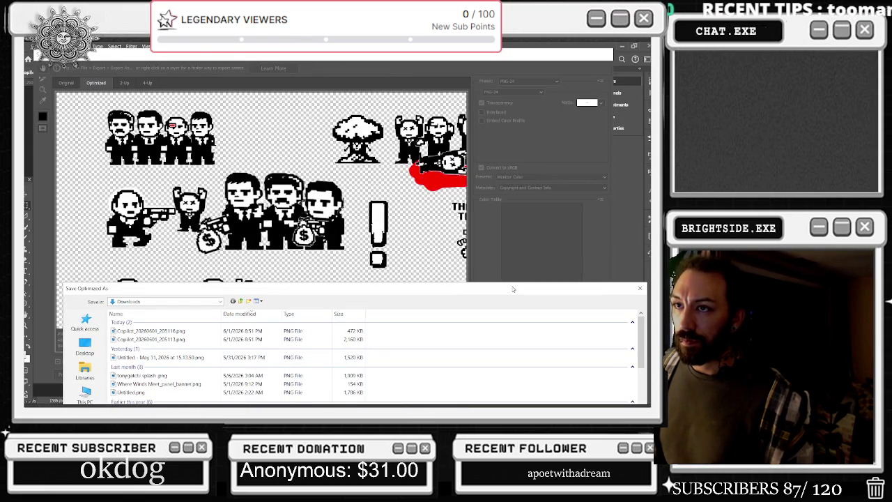
mouse_move(513, 288)
left_mouse_down()
mouse_move(476, 222)
mouse_move(500, 175)
left_mouse_up()
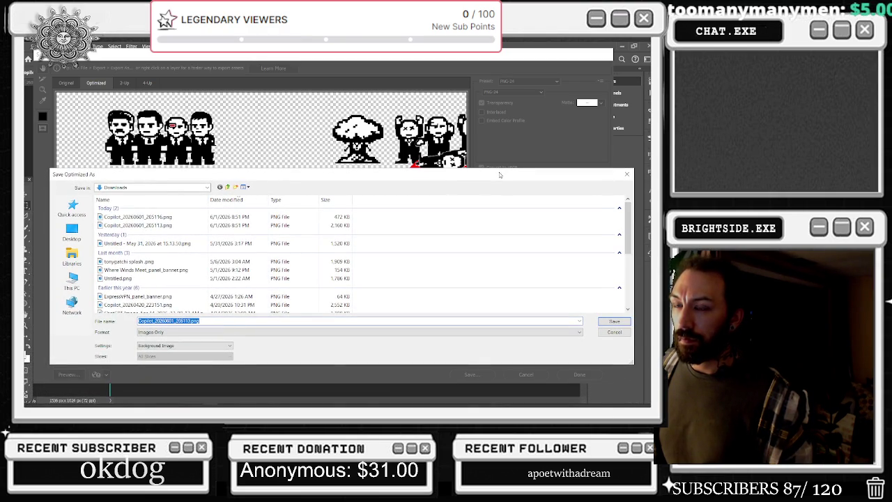
left_click_drag(499, 175, 499, 175)
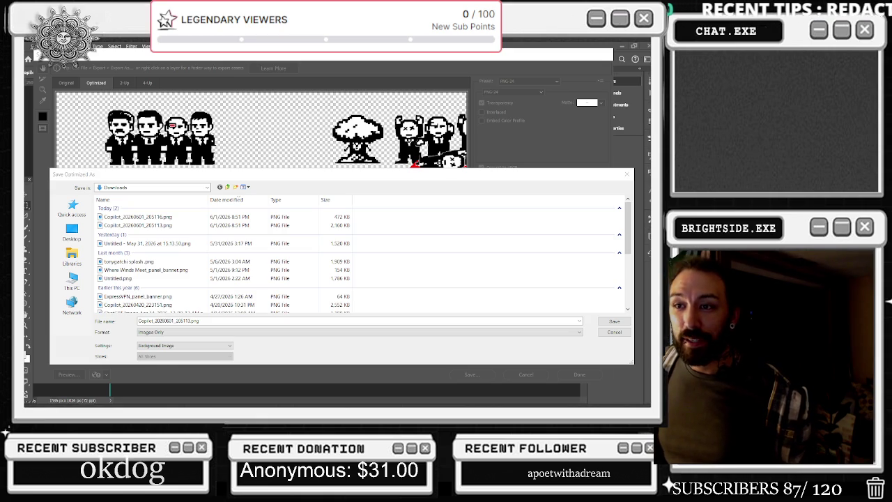
mouse_move(293, 179)
left_mouse_down()
mouse_move(272, 132)
mouse_move(305, 135)
left_mouse_up()
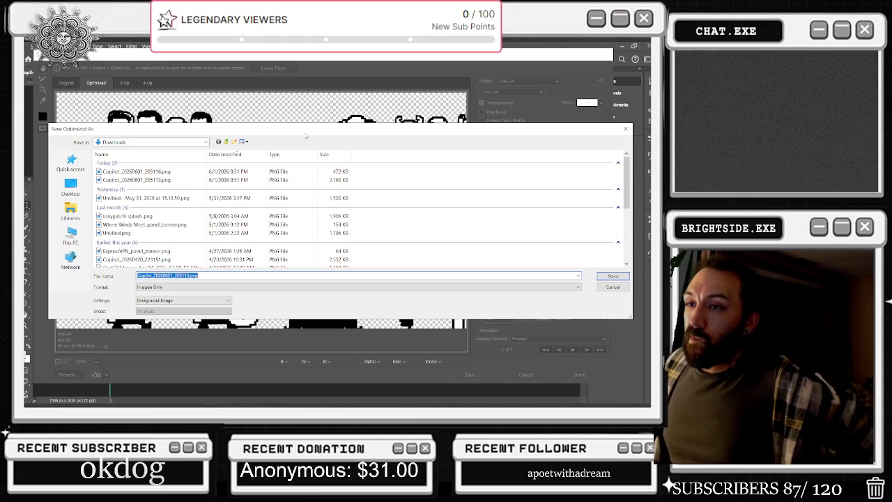
key("alt+Tab")
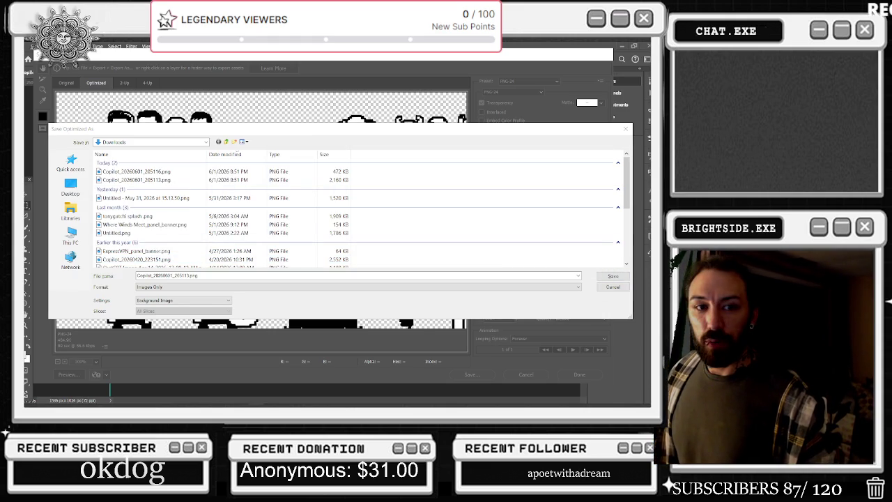
key("alt+Tab")
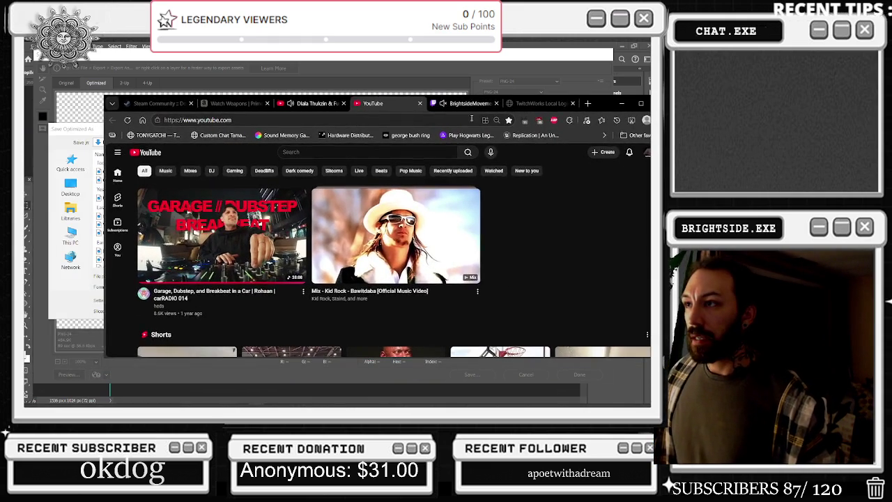
Step: Search Google for 'how much was photoshop license in 2006'
left_click(237, 121)
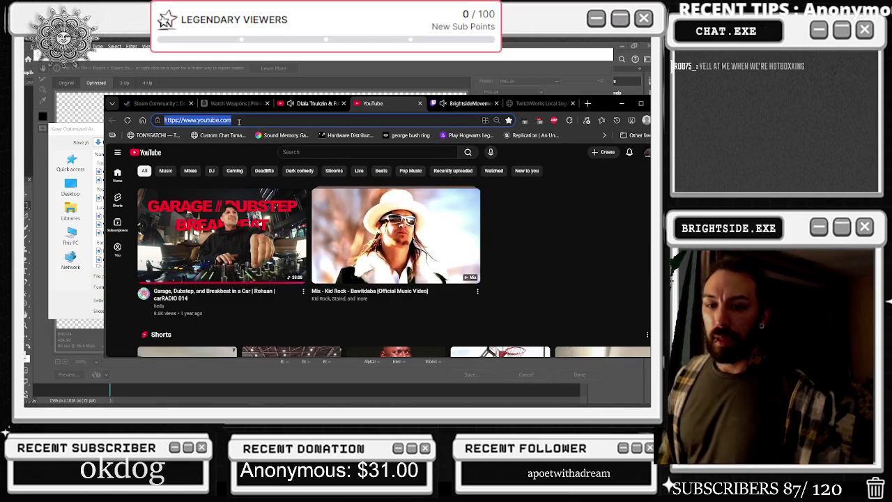
type("how much was photoshop license in 200")
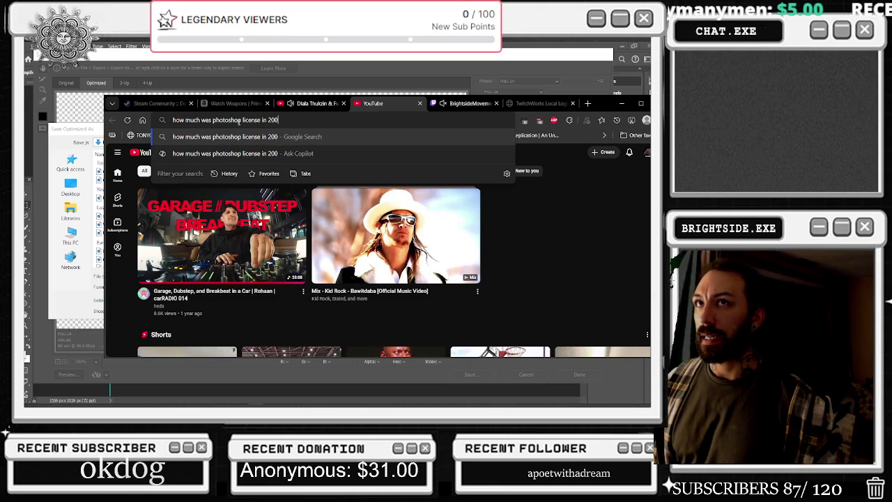
type("6")
key("Return")
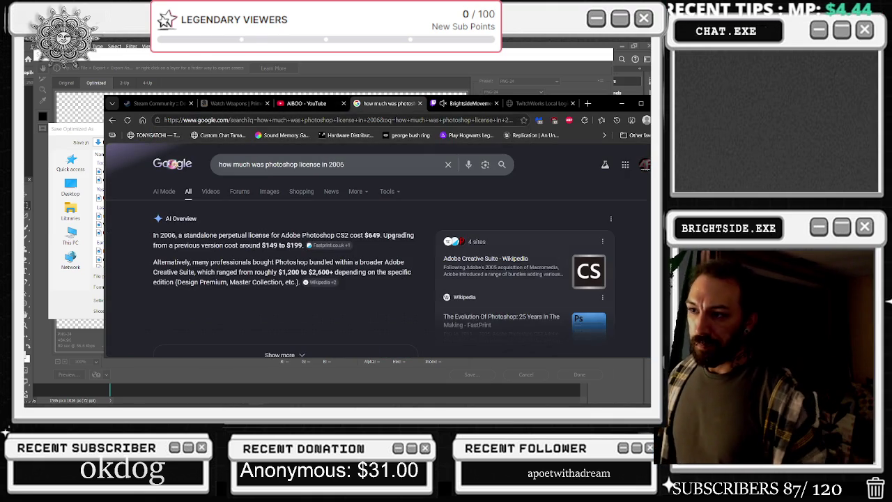
Step: Highlight the $649 CS2 and $1,200 bundle prices, then expand the AI Overview and read the results
left_click_drag(262, 235, 381, 235)
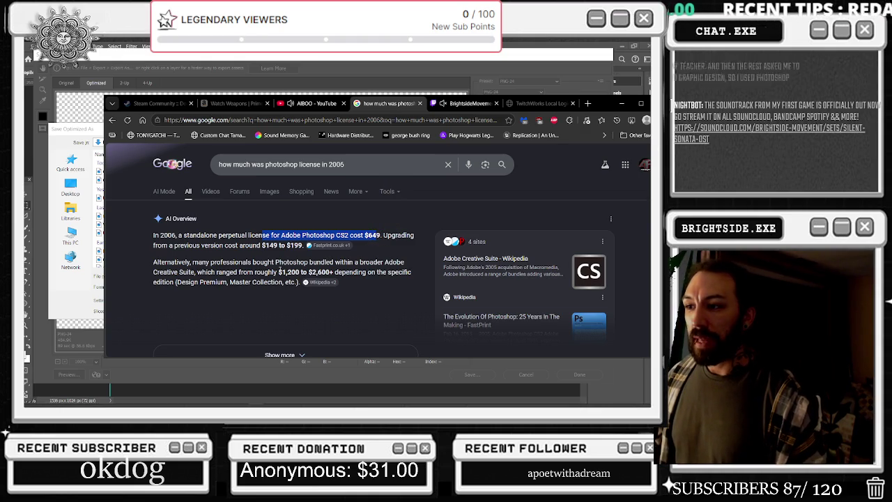
left_click_drag(278, 272, 301, 272)
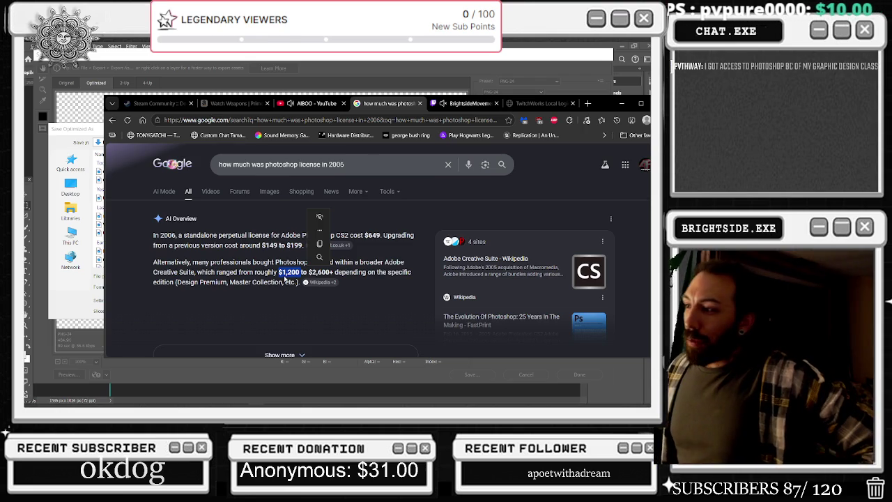
left_click(389, 263)
scroll(382, 257, "down", 1)
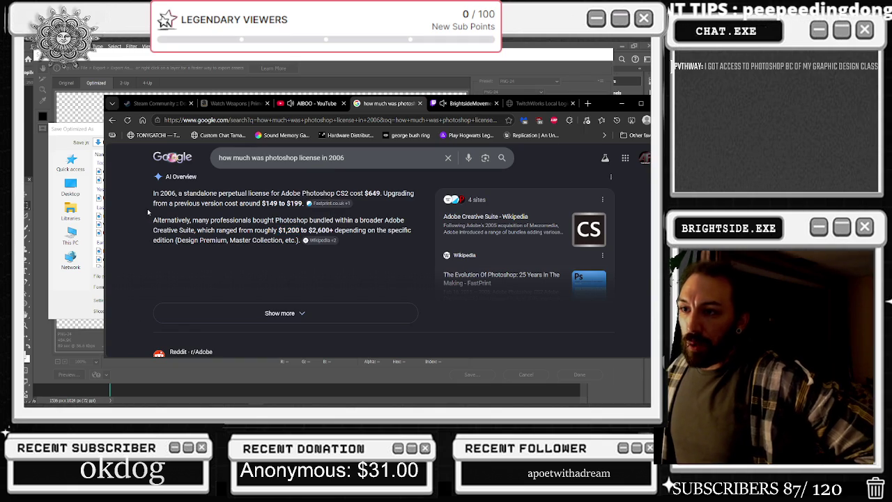
left_click_drag(149, 212, 211, 183)
left_click(279, 313)
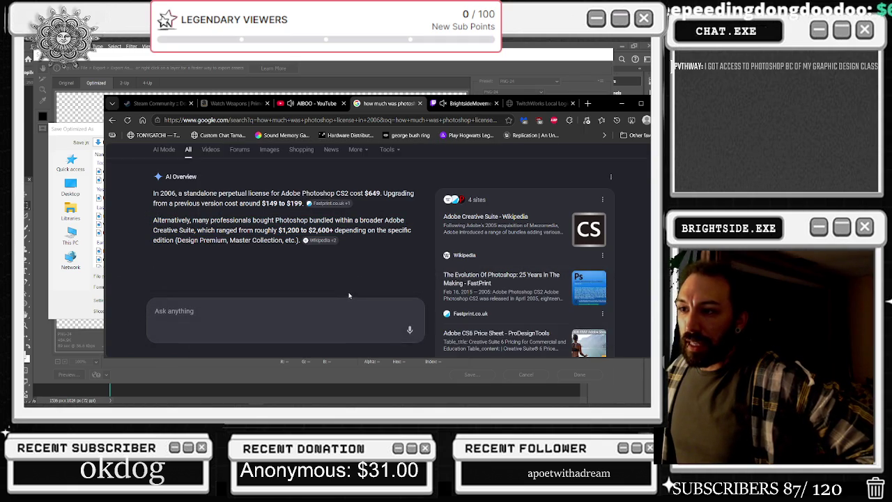
scroll(348, 294, "down", 2)
scroll(349, 290, "down", 3)
scroll(352, 287, "down", 5)
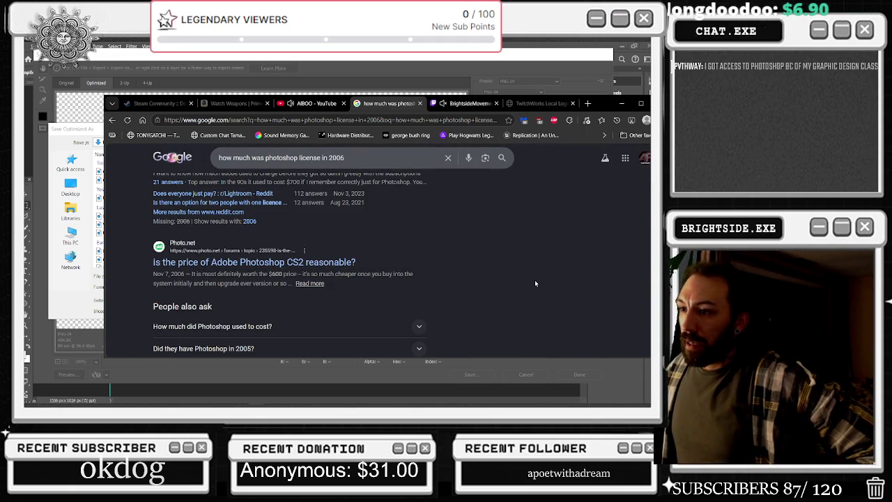
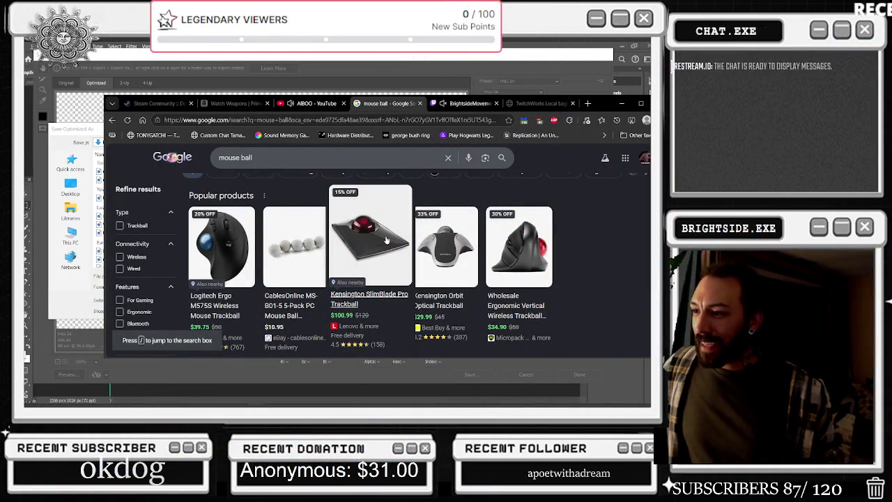
Step: Browse the Google 'mouse ball' results, then return to Photoshop's Save Optimized As dialog for Downloads
scroll(397, 270, "down", 2)
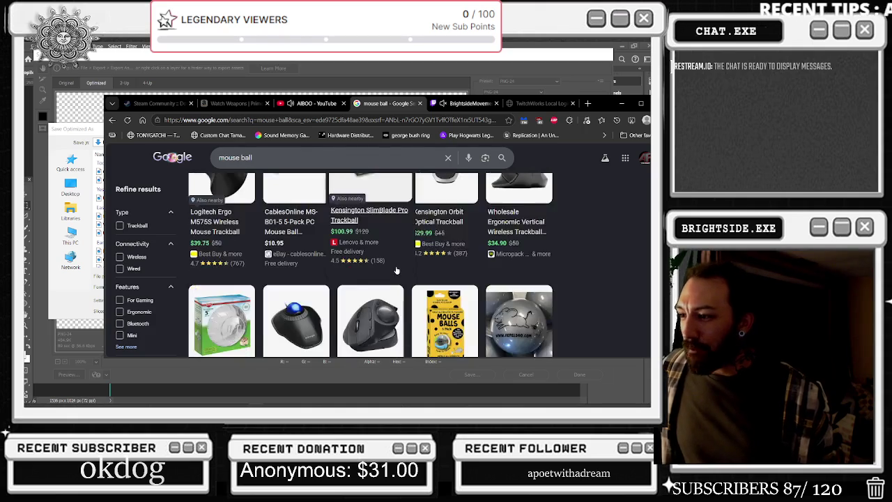
scroll(397, 271, "down", 2)
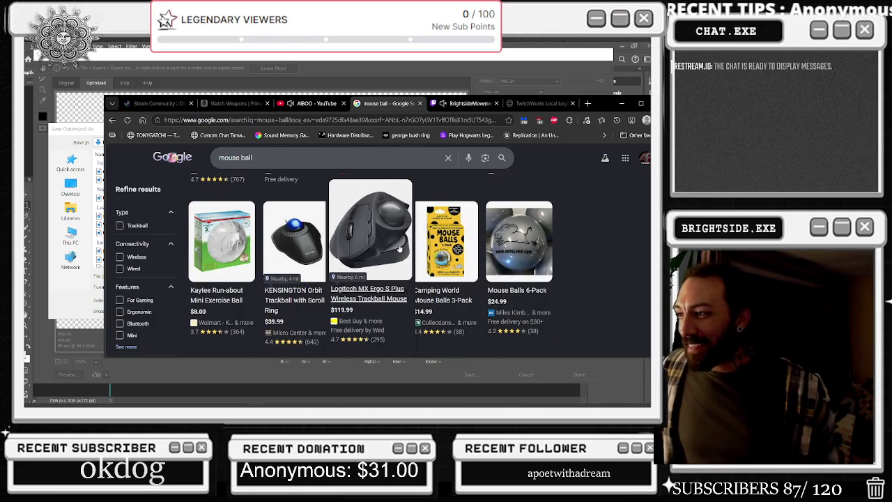
scroll(450, 249, "down", 2)
scroll(452, 252, "down", 2)
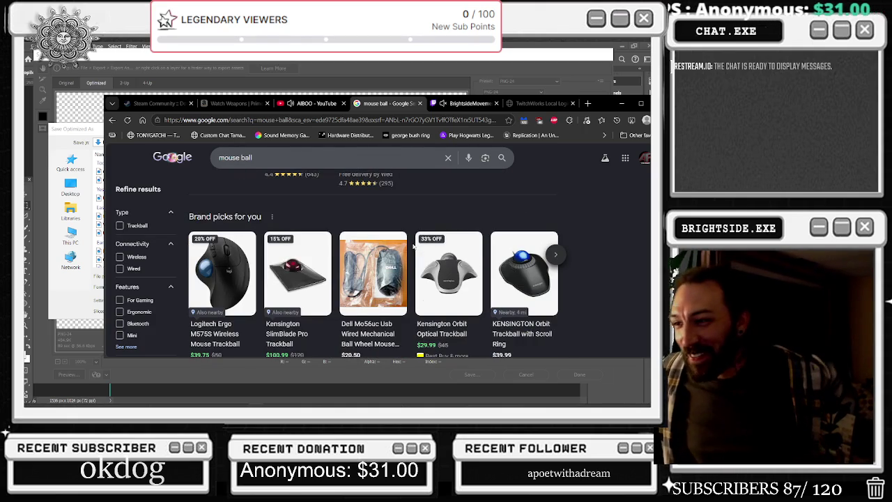
scroll(418, 250, "down", 3)
scroll(427, 257, "down", 1)
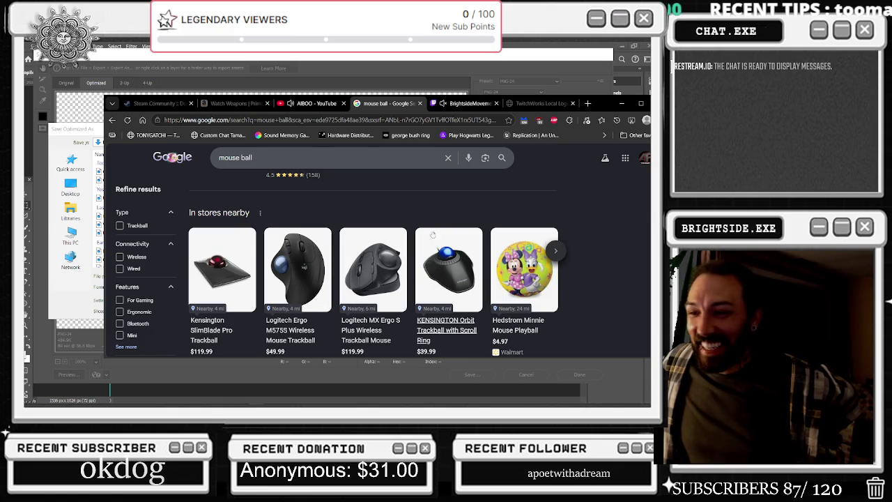
scroll(449, 251, "down", 2)
scroll(450, 265, "down", 2)
scroll(452, 279, "down", 1)
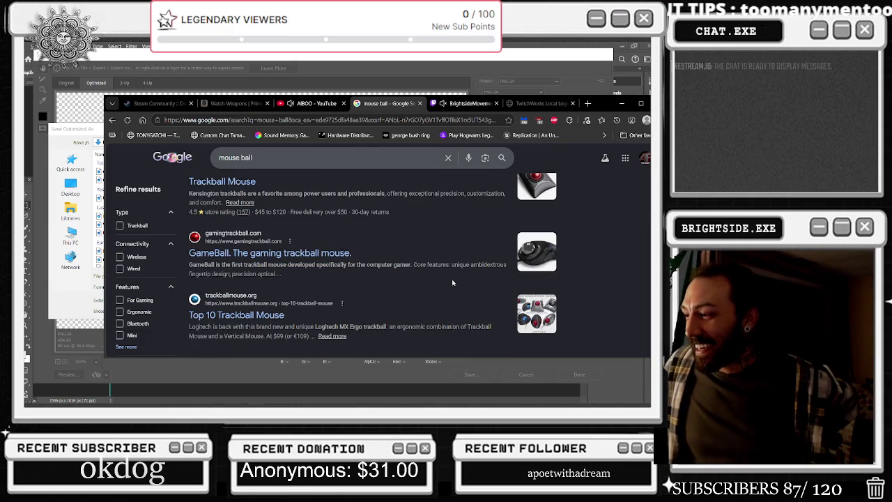
scroll(453, 282, "down", 2)
scroll(452, 282, "down", 1)
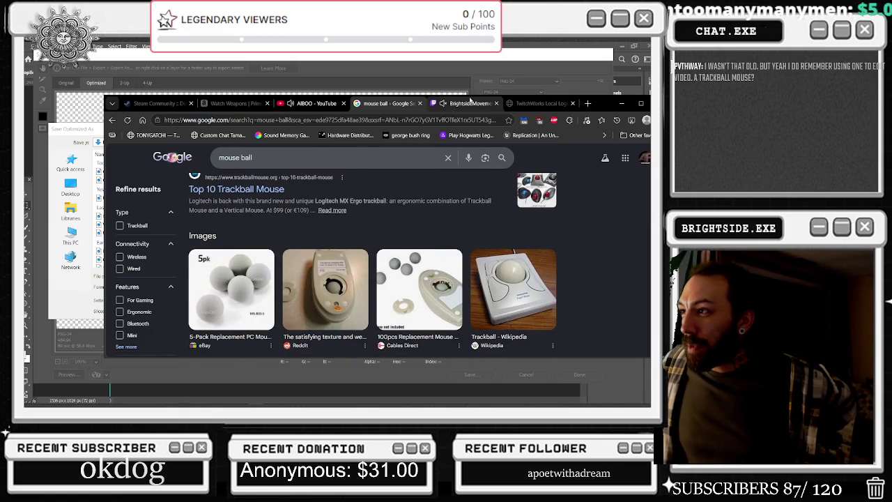
left_click(412, 80)
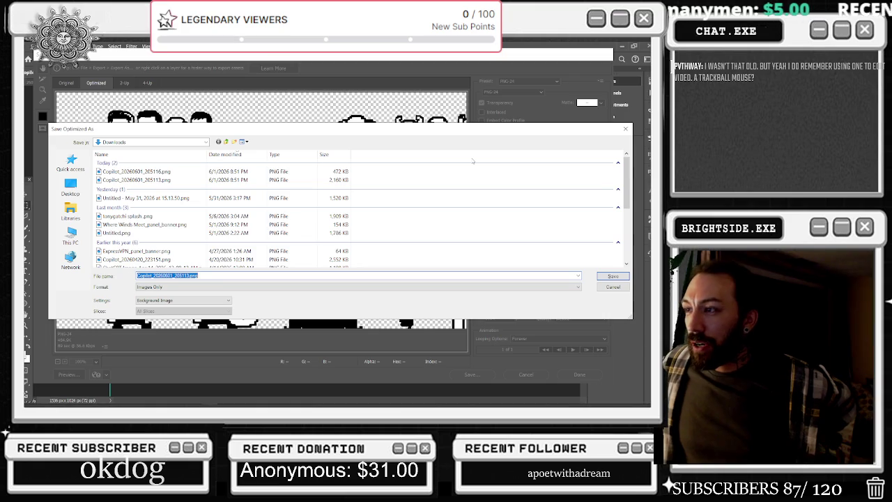